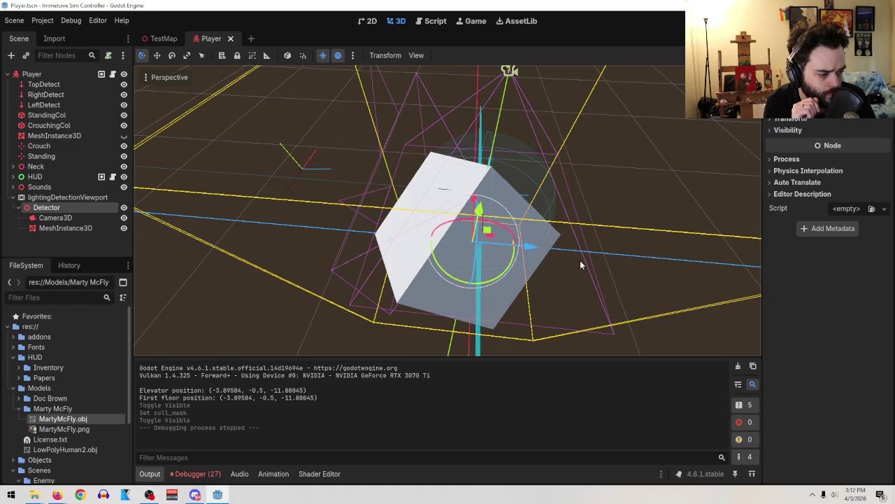
Inspect the lightingDetectionViewport's detector cube from two angles, then select the HUD node
click(50, 198)
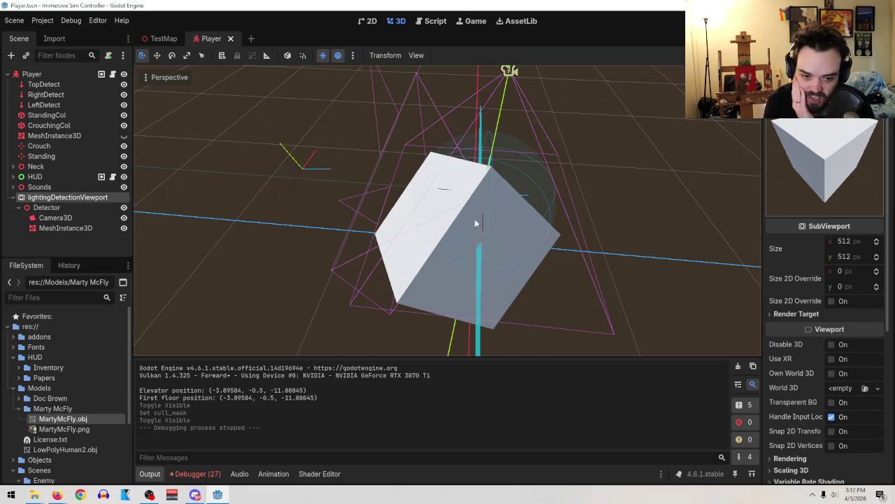
mouse_move(478, 223)
mouse_down()
mouse_move(395, 177)
mouse_move(342, 172)
mouse_move(444, 187)
mouse_move(469, 205)
mouse_up()
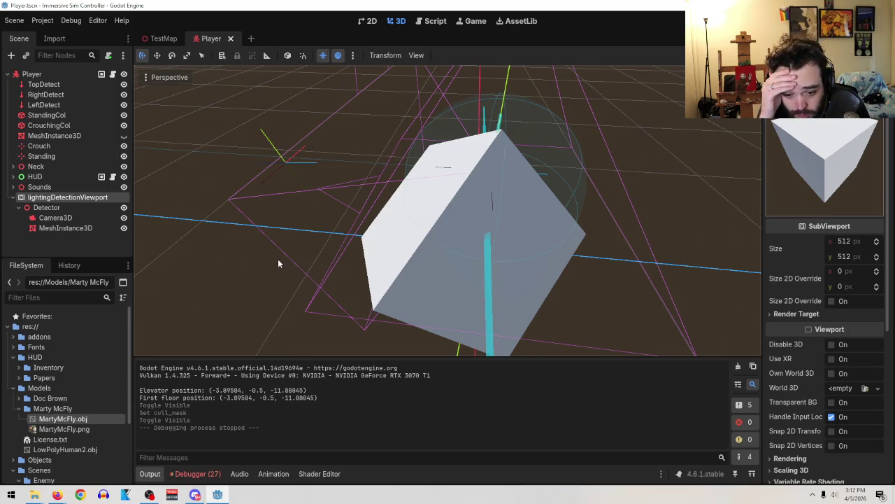
mouse_move(364, 219)
mouse_down()
mouse_move(483, 140)
mouse_move(442, 196)
mouse_up()
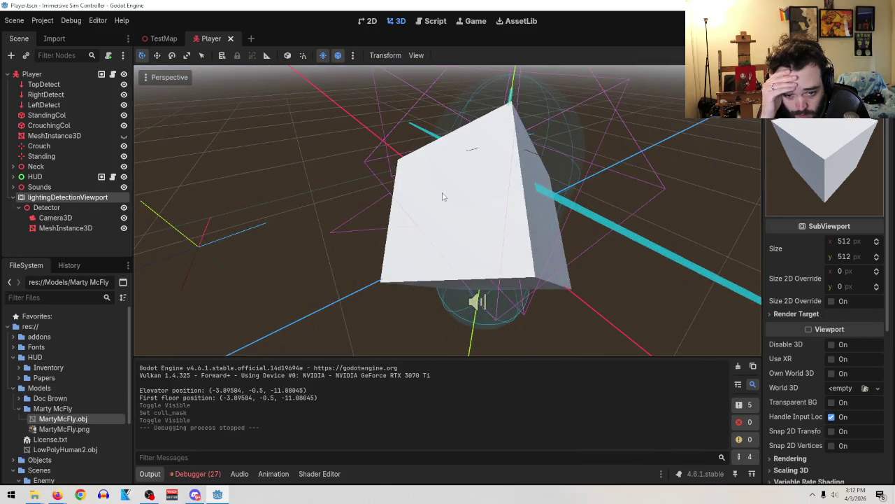
click(66, 228)
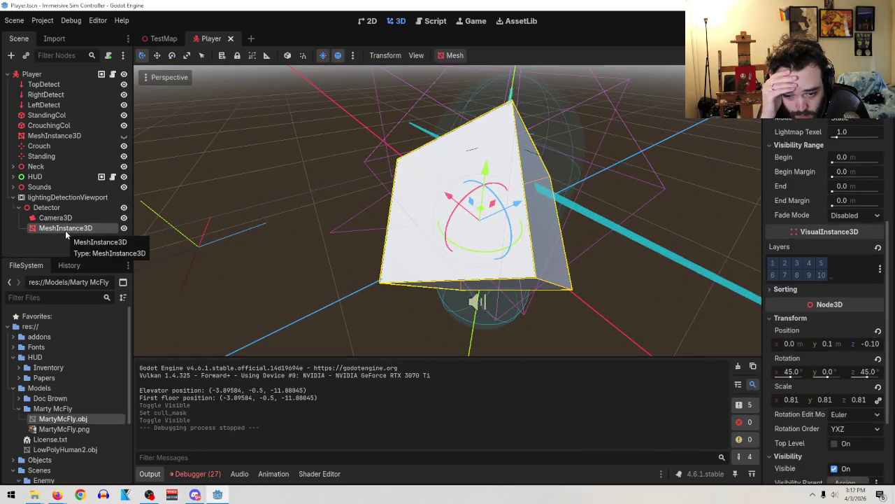
click(31, 177)
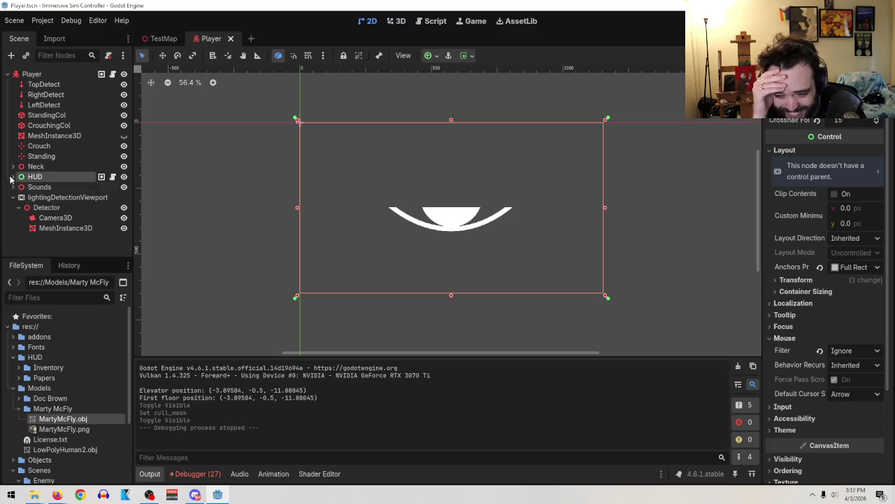
Expand the HUD node and toggle TextureProgressBar's visibility off and back on
click(12, 177)
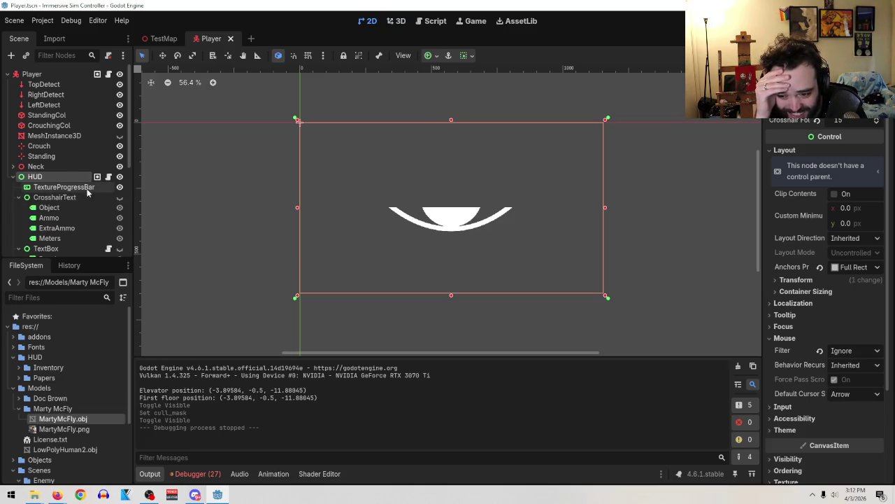
scroll(88, 196, down, 3)
scroll(89, 196, up, 2)
click(119, 164)
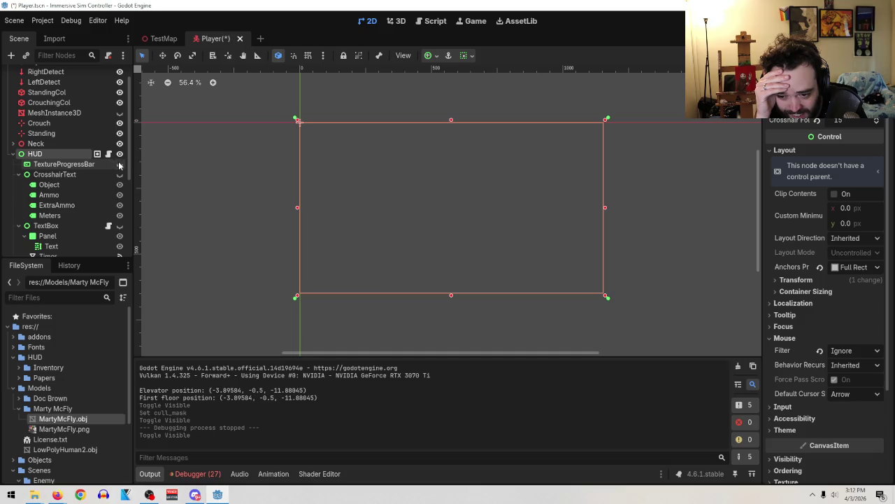
click(119, 164)
Read through the HUD.gd script, then select TextureProgressBar to view its properties
click(109, 153)
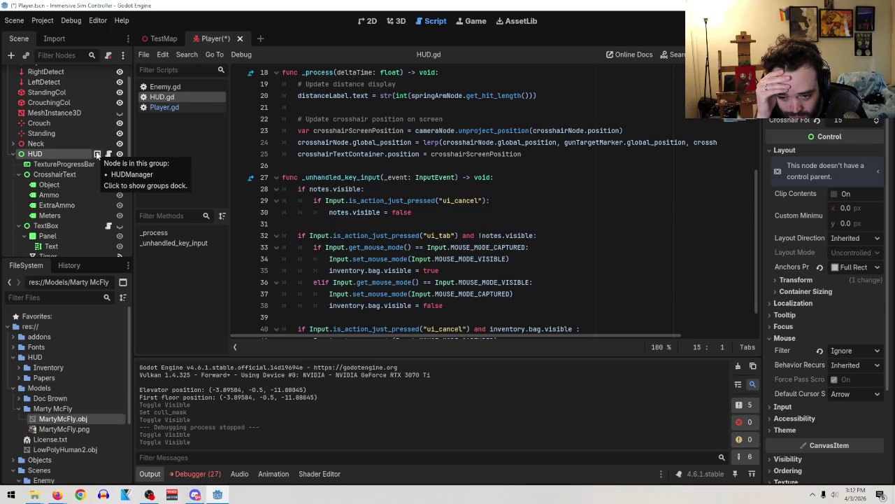
scroll(522, 149, down, 1)
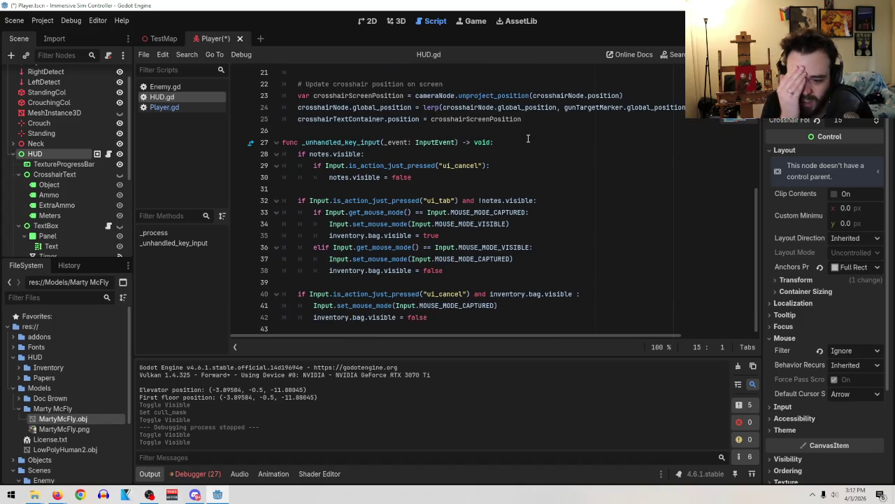
scroll(540, 141, up, 2)
scroll(559, 183, up, 5)
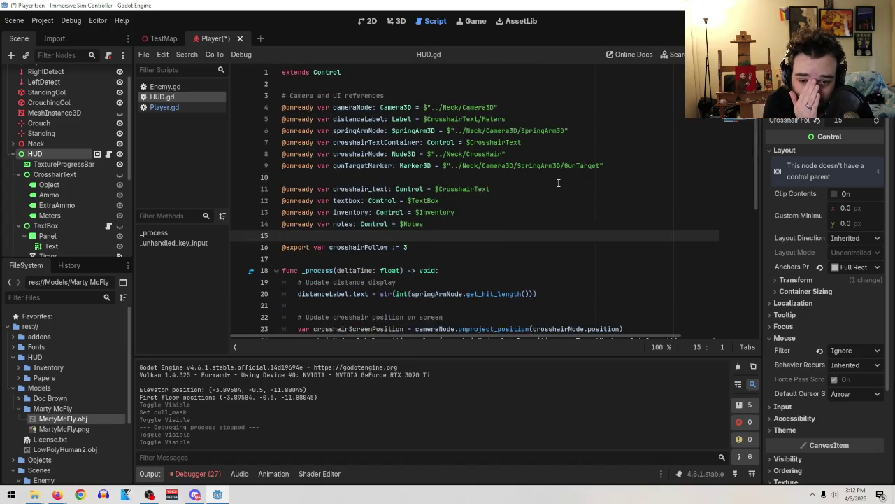
scroll(548, 215, down, 1)
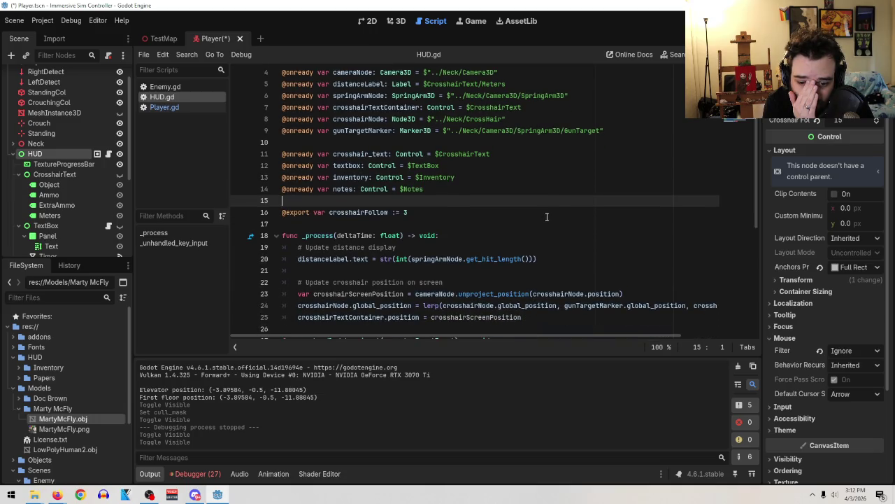
scroll(548, 220, down, 2)
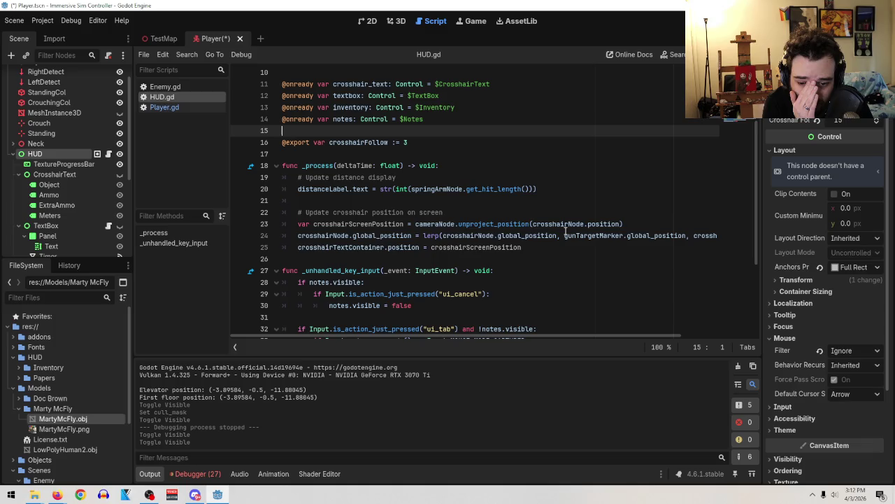
scroll(571, 237, down, 4)
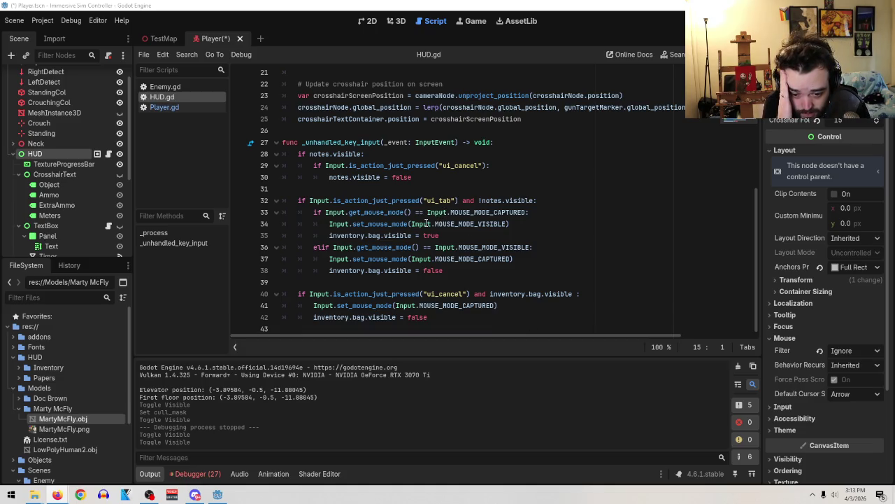
scroll(426, 223, up, 4)
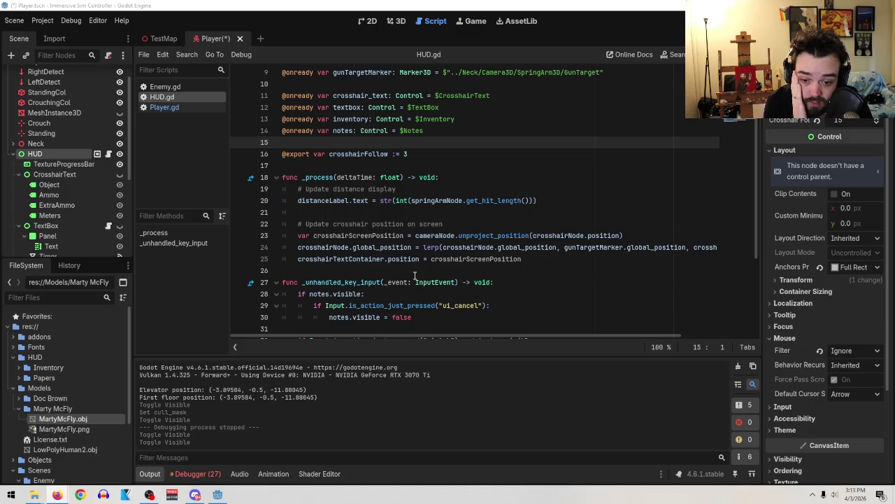
click(77, 165)
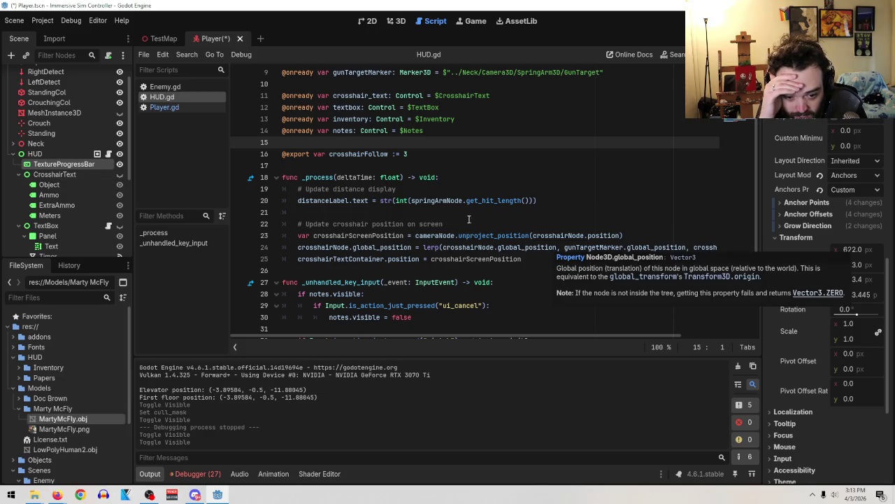
In the 2D HUD canvas, hide and restore CrosshairText's visibility
click(363, 21)
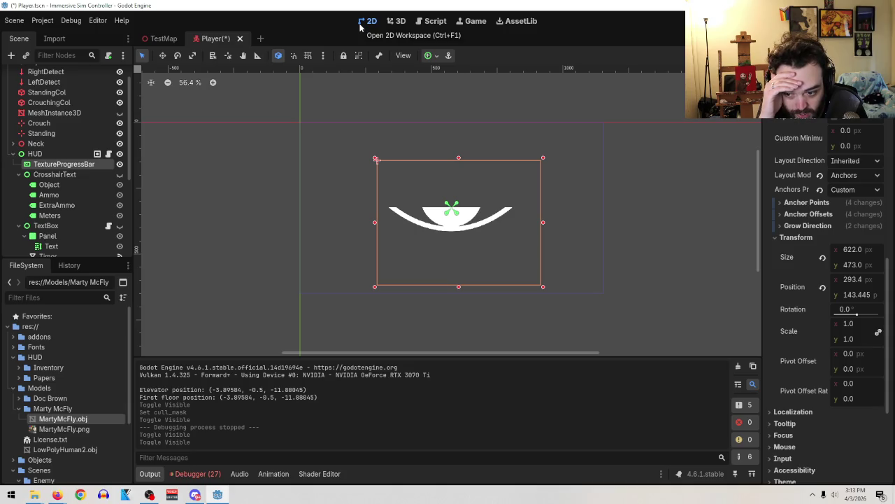
click(119, 175)
click(119, 175)
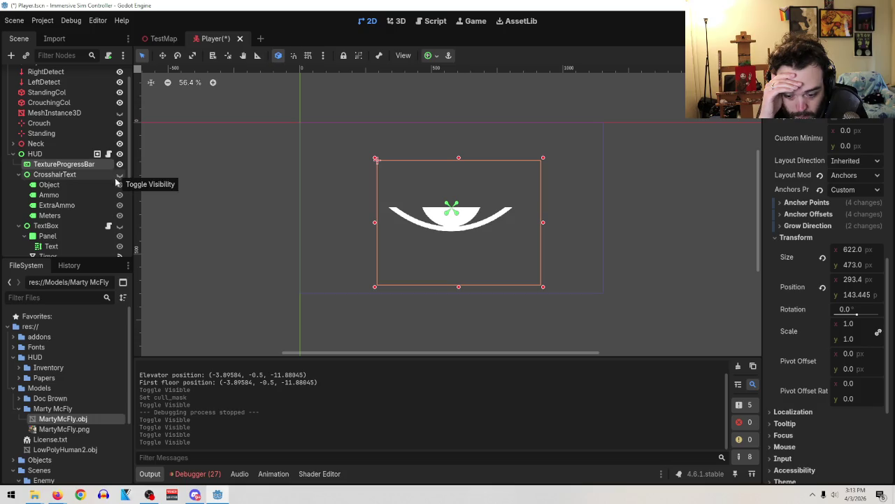
scroll(98, 180, down, 4)
scroll(82, 180, up, 2)
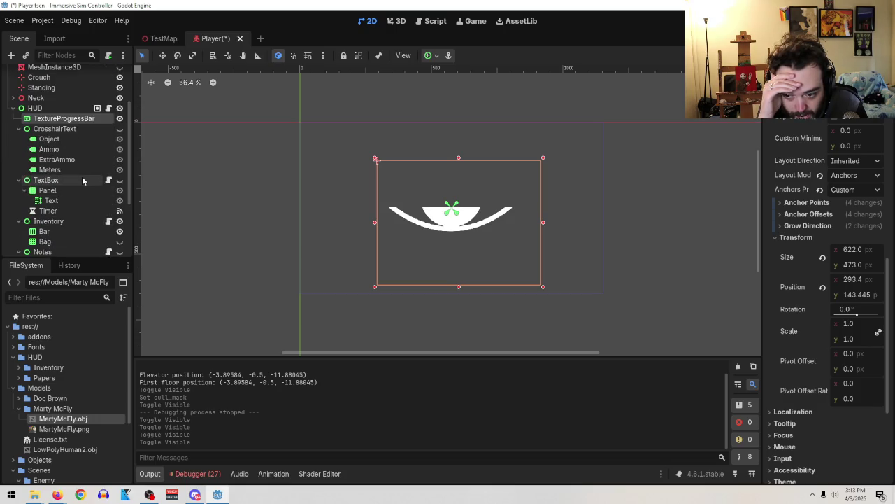
Briefly show the TextBox panel, hide it again, and open Inventory.gd
click(82, 180)
click(119, 180)
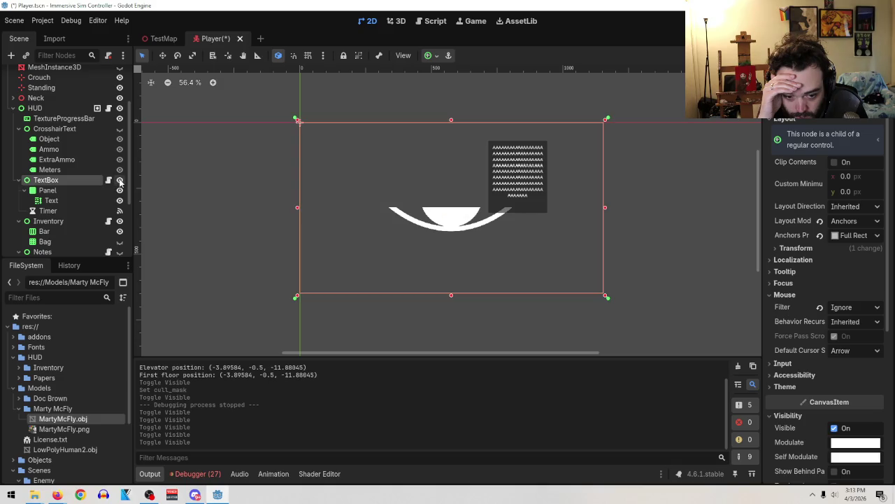
click(120, 181)
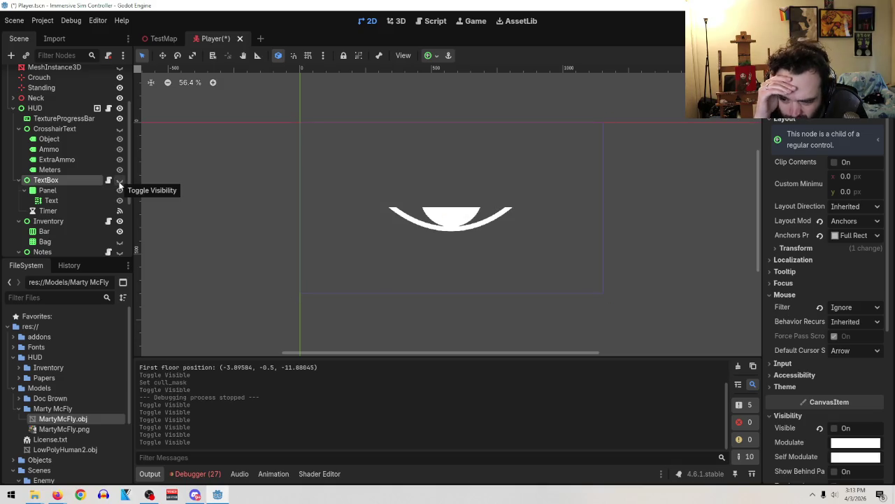
click(108, 221)
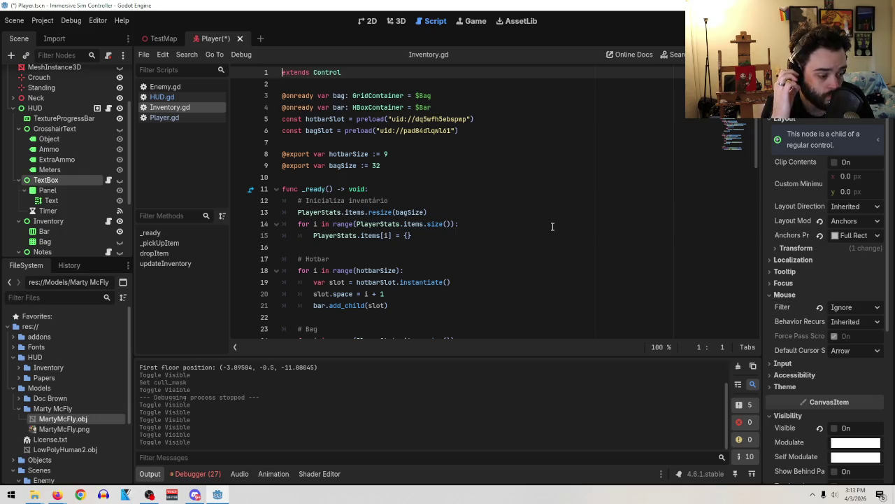
scroll(602, 234, down, 6)
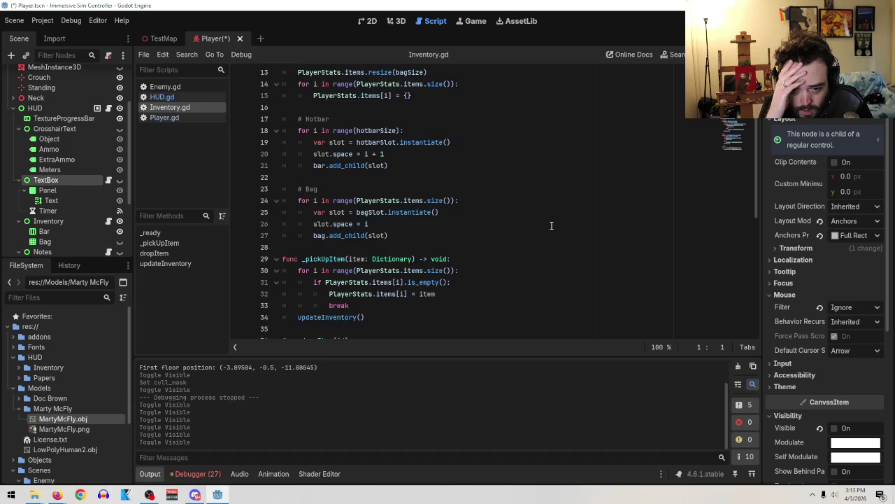
scroll(617, 239, down, 3)
scroll(619, 242, up, 9)
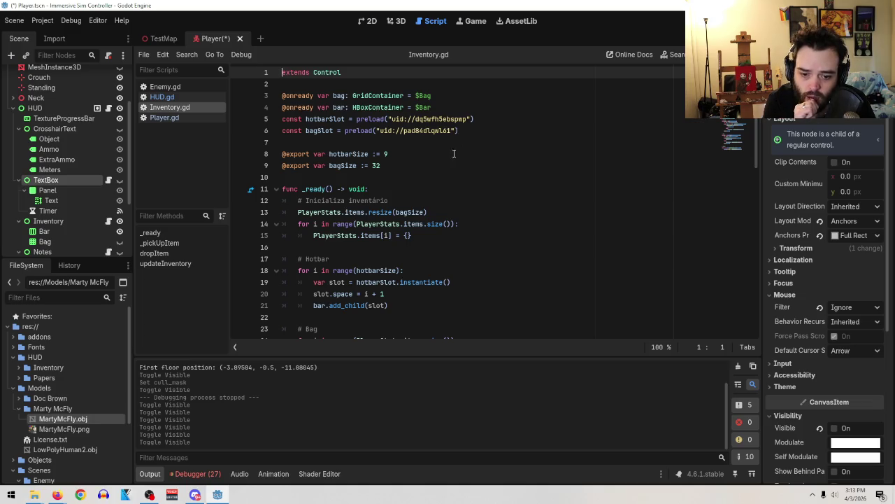
drag(423, 199, 283, 201)
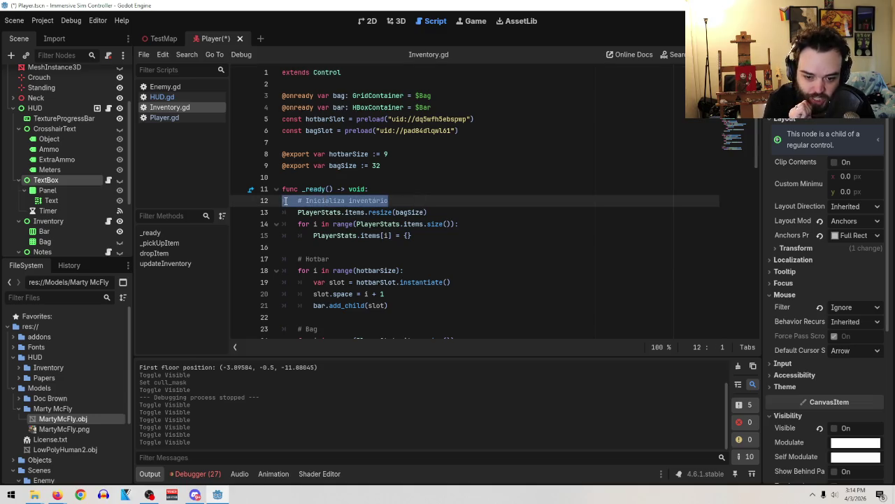
scroll(499, 201, down, 5)
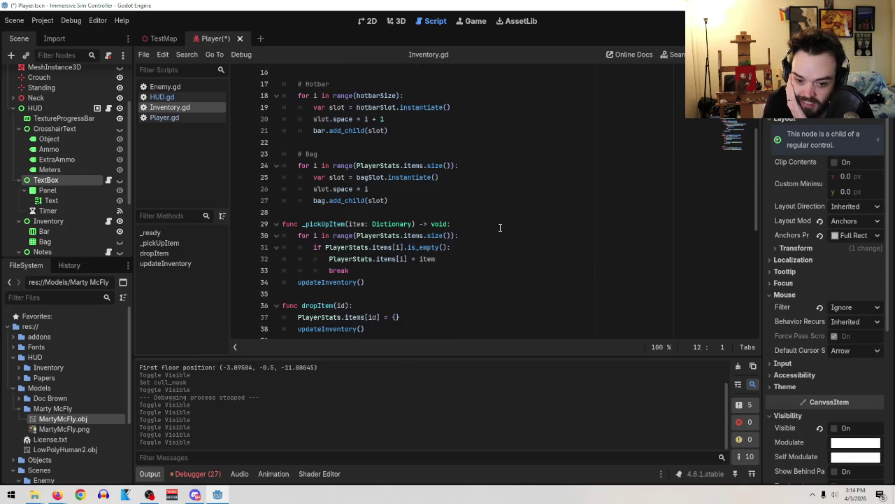
scroll(501, 253, down, 5)
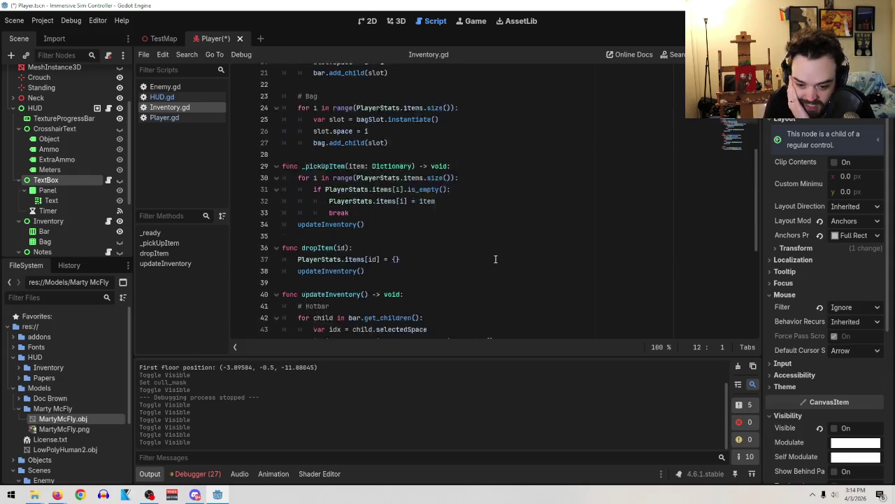
scroll(489, 275, down, 3)
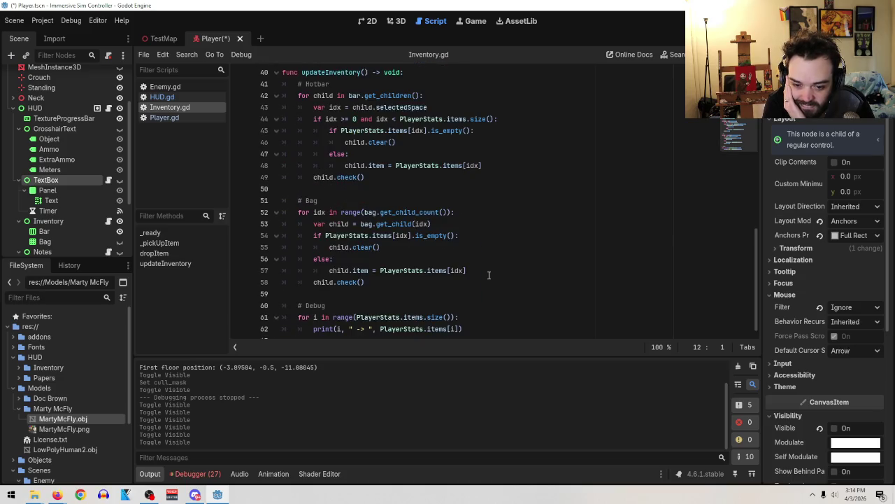
scroll(488, 280, down, 1)
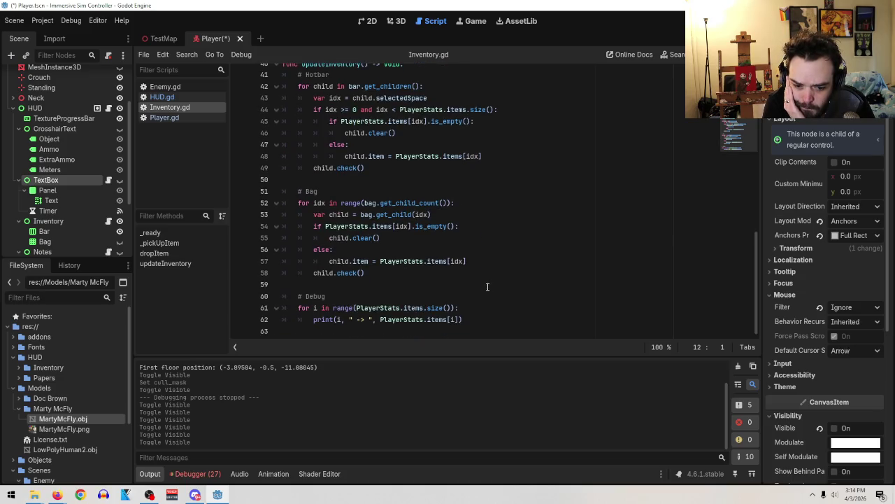
scroll(488, 286, up, 9)
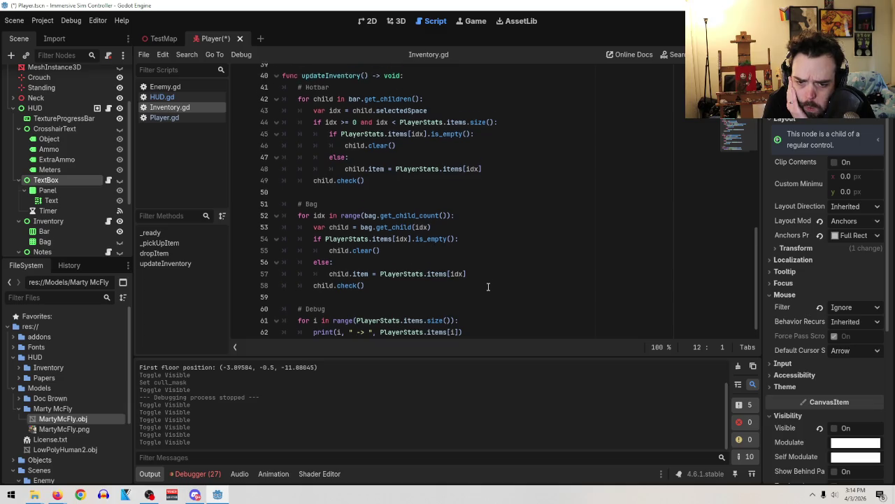
scroll(488, 285, up, 4)
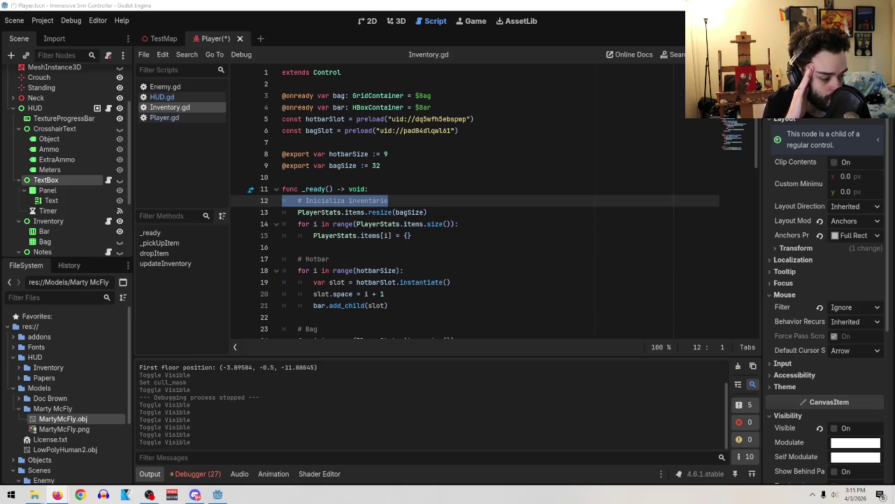
Find the Notes node in the Scene tree and open its Notes.gd script
click(382, 200)
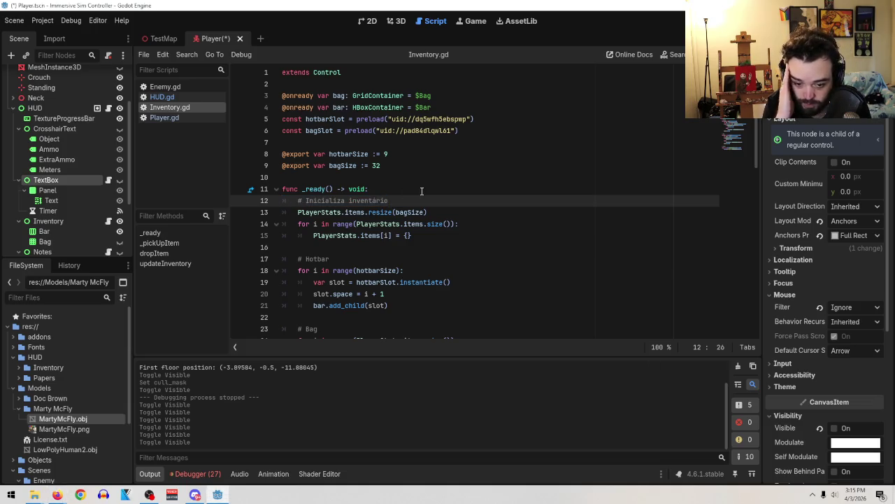
scroll(439, 258, down, 5)
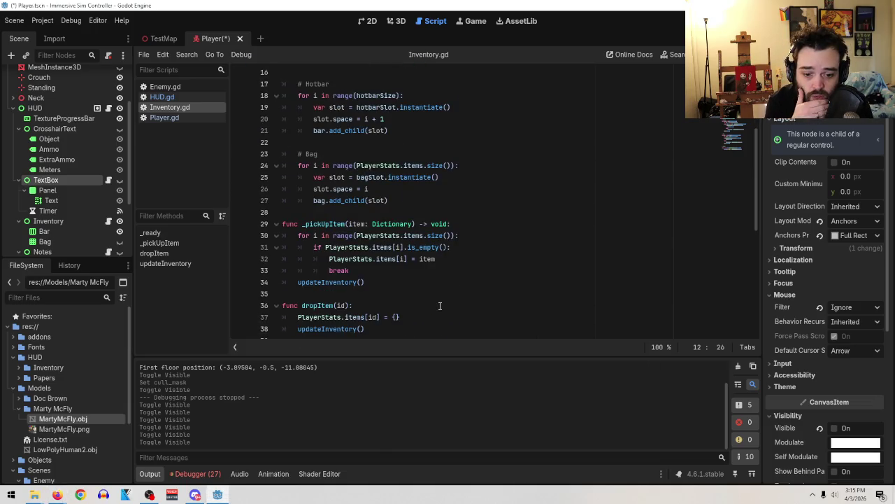
scroll(441, 305, down, 2)
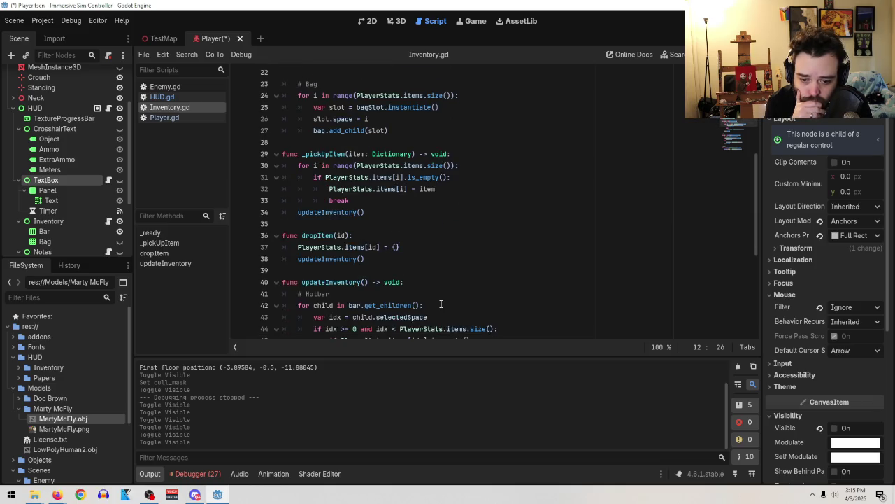
scroll(441, 305, down, 6)
scroll(441, 305, up, 2)
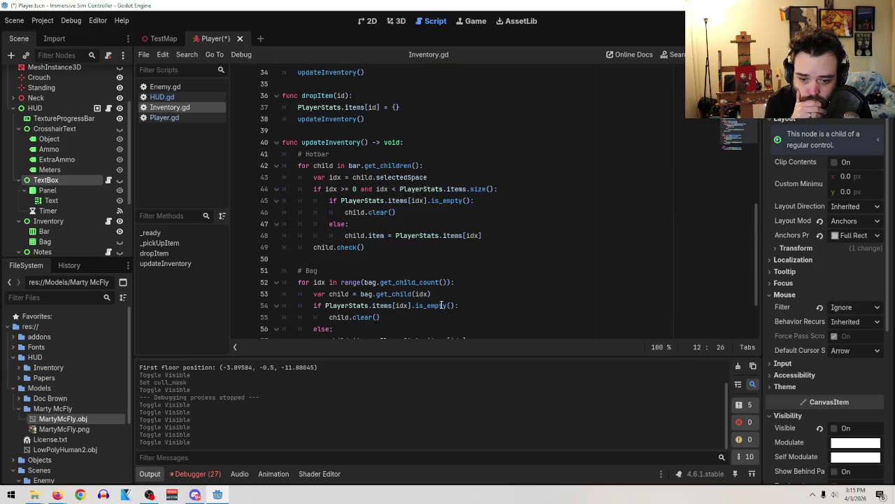
scroll(480, 290, up, 6)
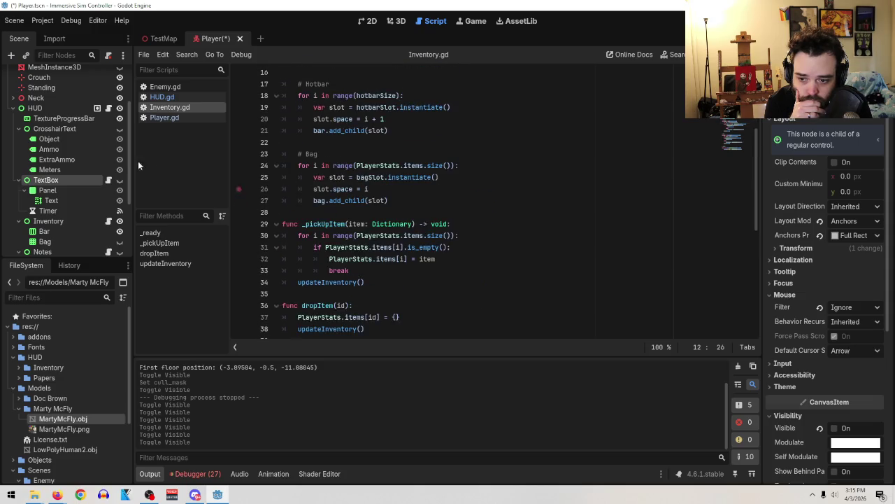
scroll(78, 189, down, 1)
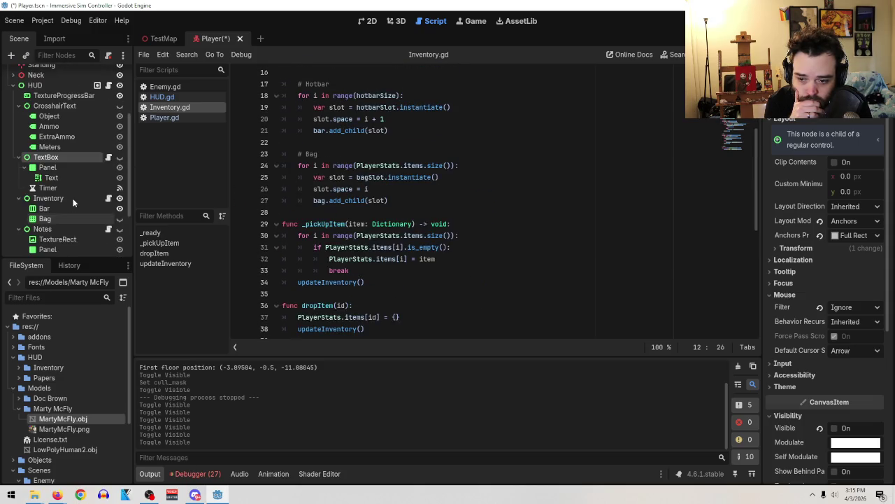
scroll(74, 221, down, 1)
click(81, 206)
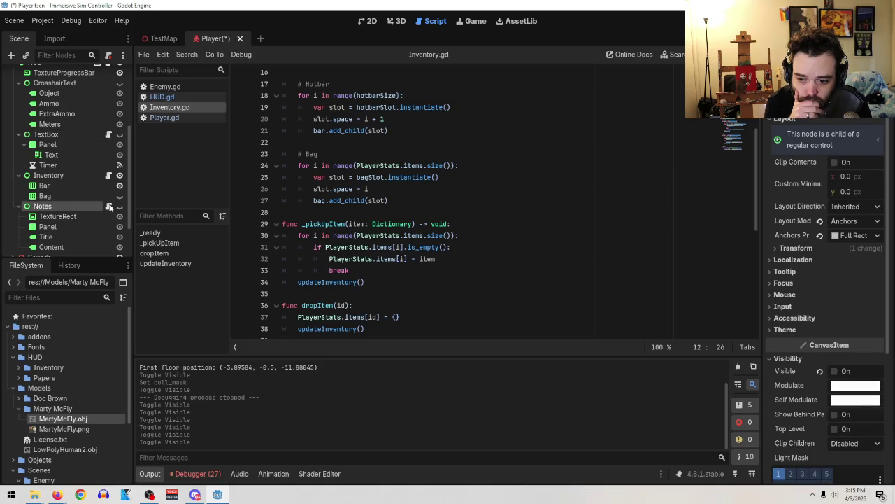
click(109, 207)
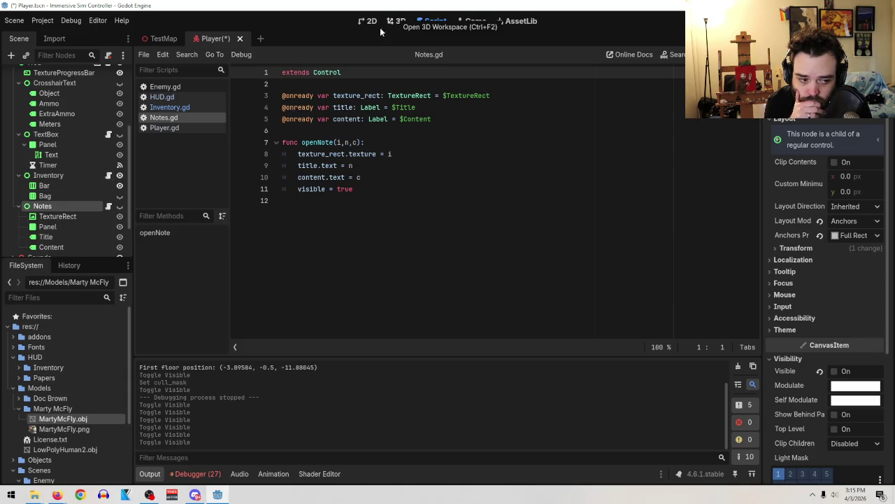
scroll(64, 142, up, 5)
click(58, 186)
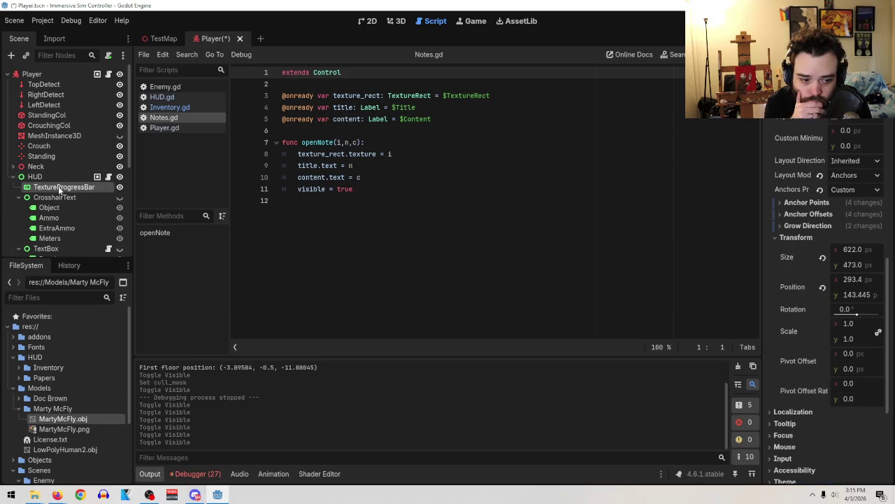
scroll(66, 210, down, 3)
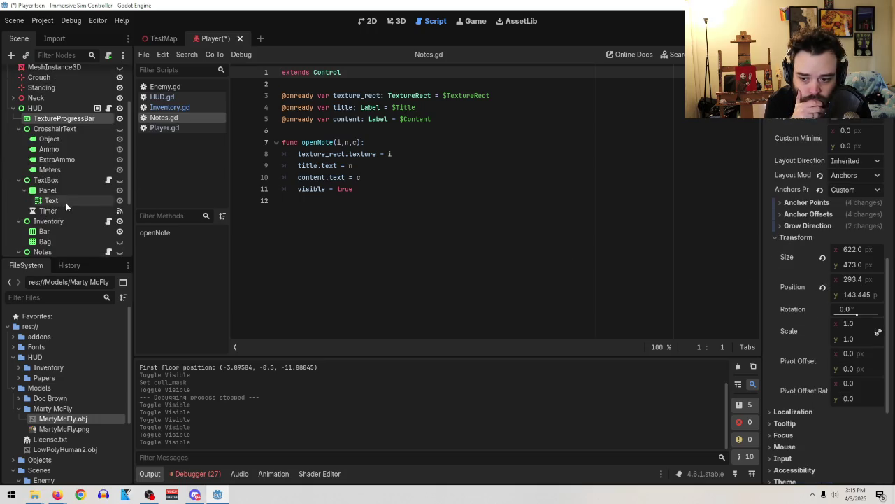
scroll(68, 224, down, 3)
click(55, 206)
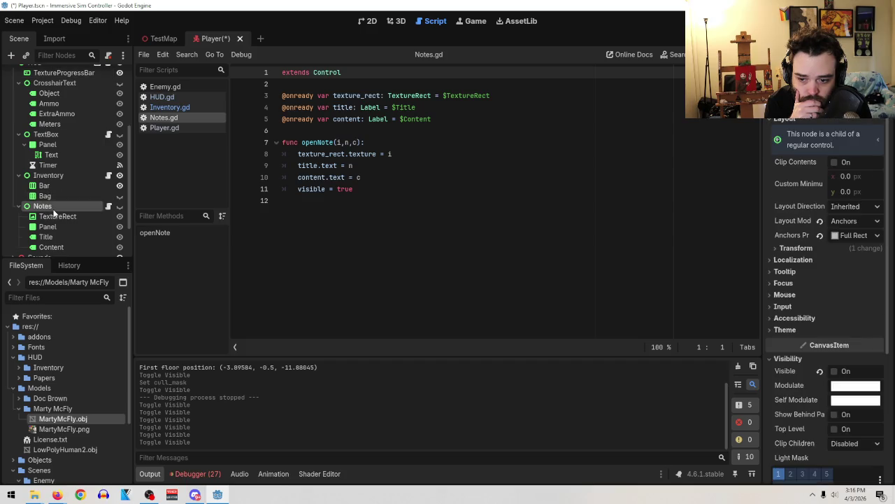
Enable Visible and Top Level in TextureProgressBar's CanvasItem Visibility properties
scroll(58, 209, up, 5)
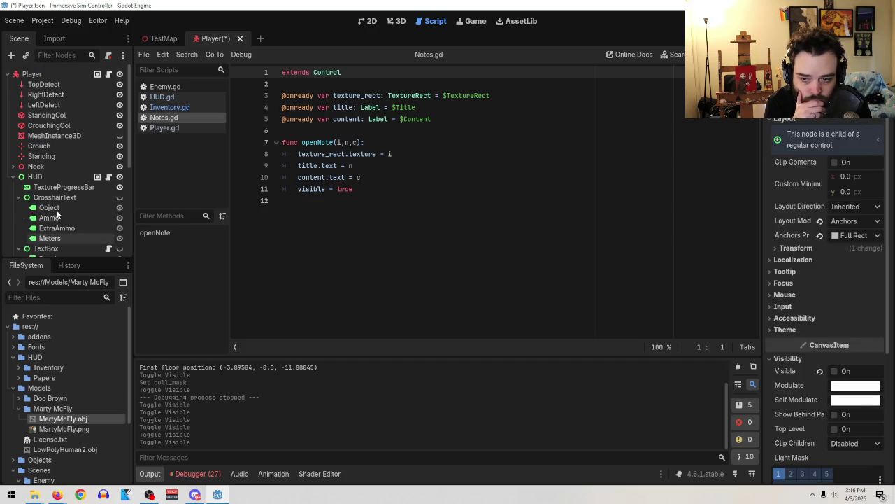
click(63, 187)
scroll(806, 257, down, 5)
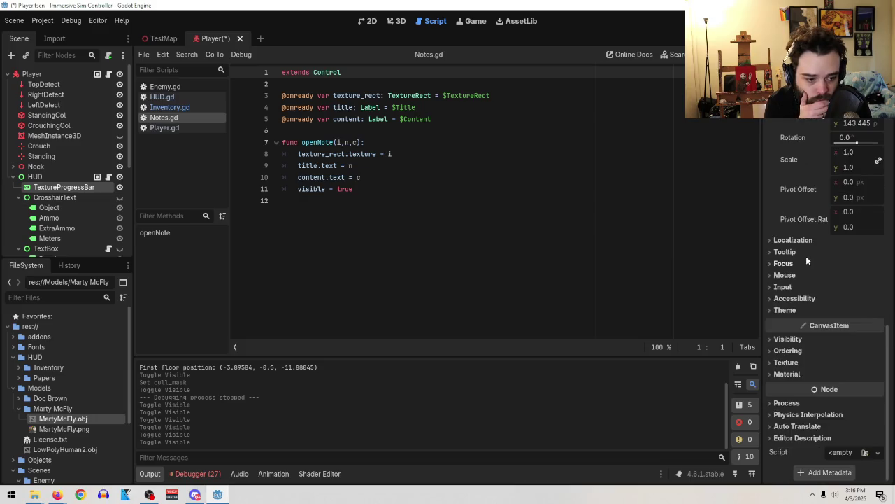
click(796, 338)
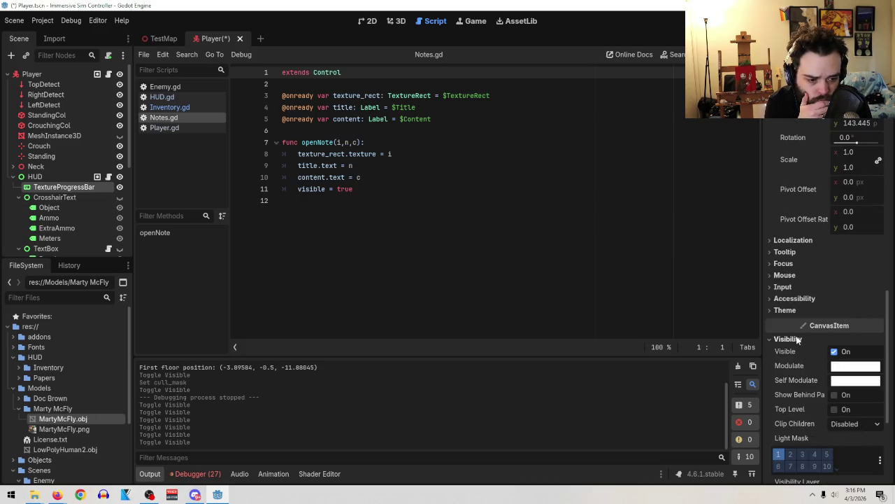
click(835, 352)
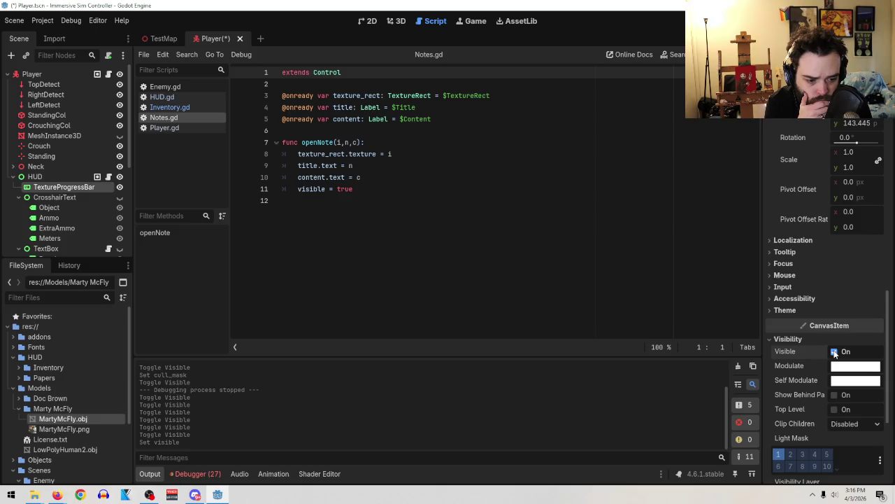
click(835, 410)
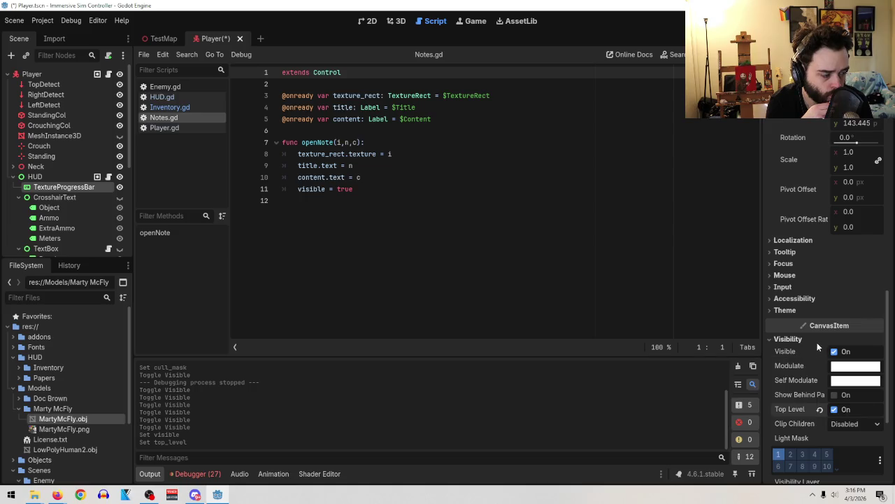
key(XF86AudioLowerVolume)
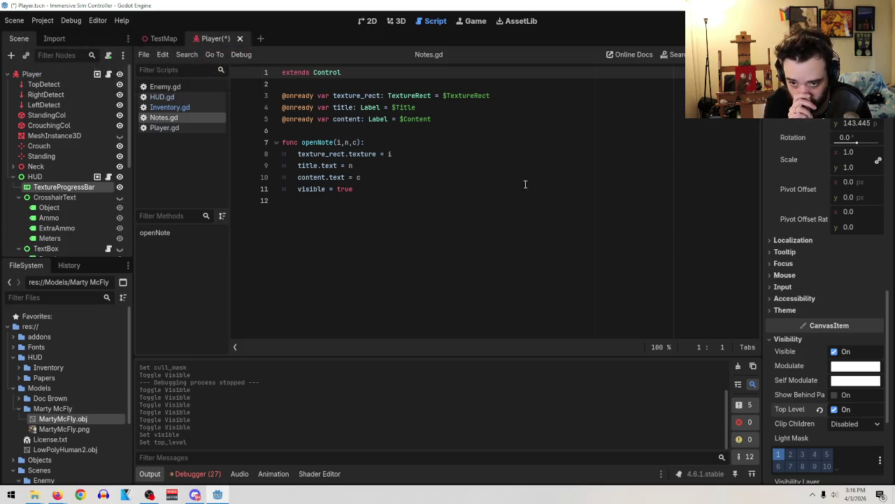
click(14, 21)
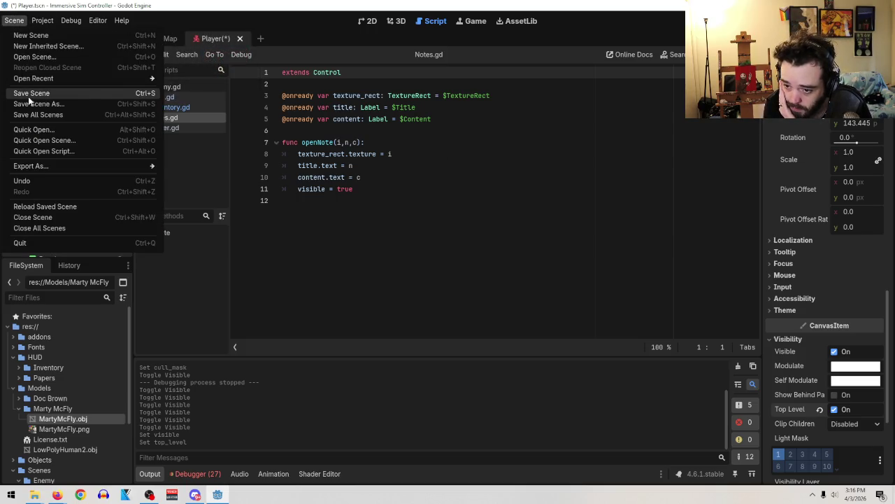
Save the Player scene, run TestMap with F6, and switch away from the game
click(28, 93)
click(155, 39)
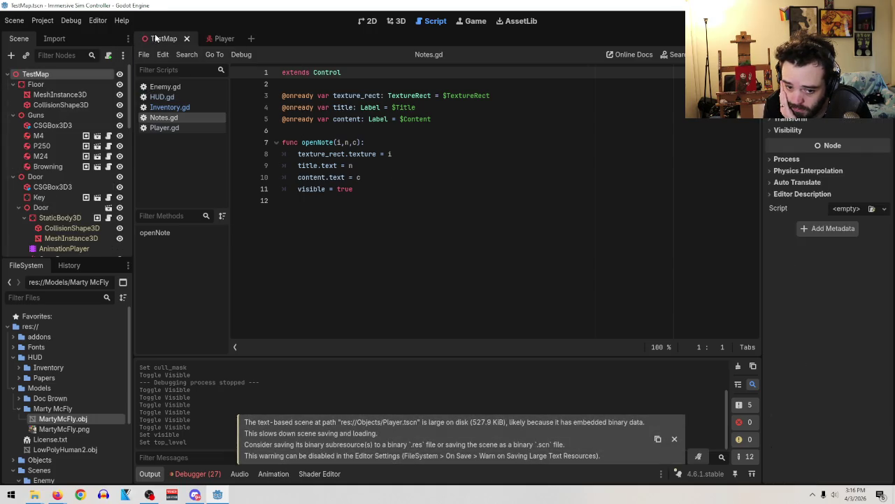
key(F6)
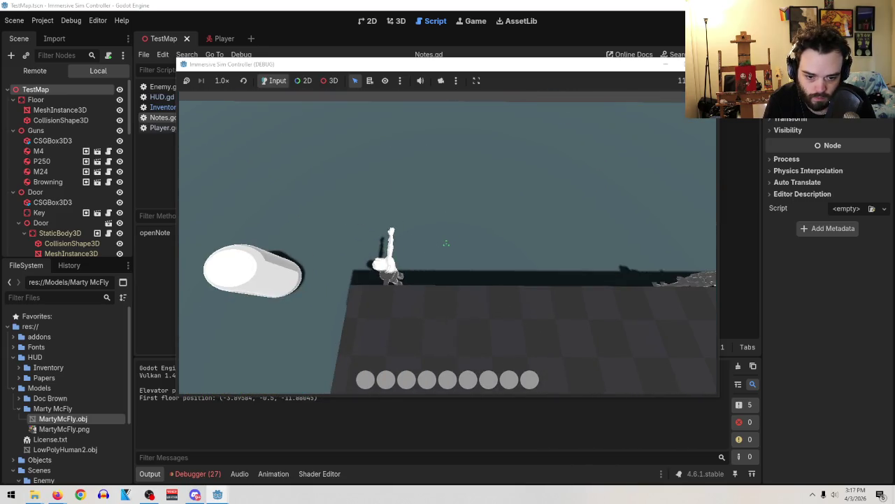
key(alt+Tab)
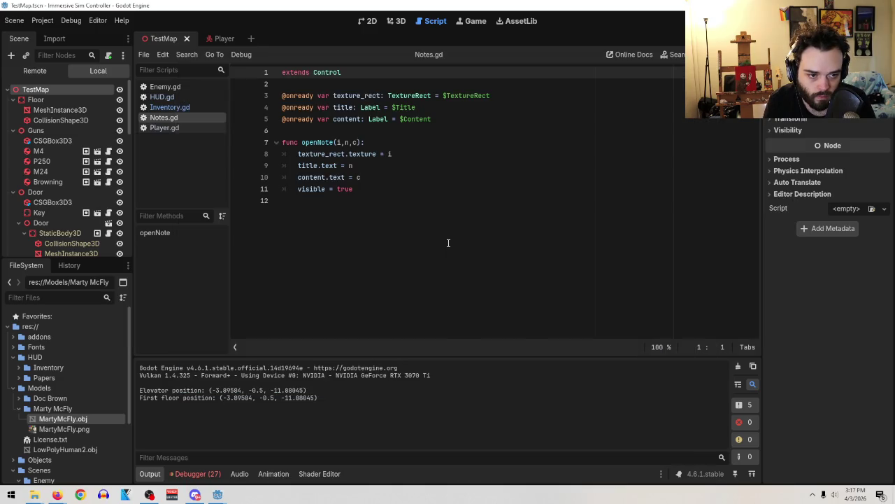
mouse_move(217, 495)
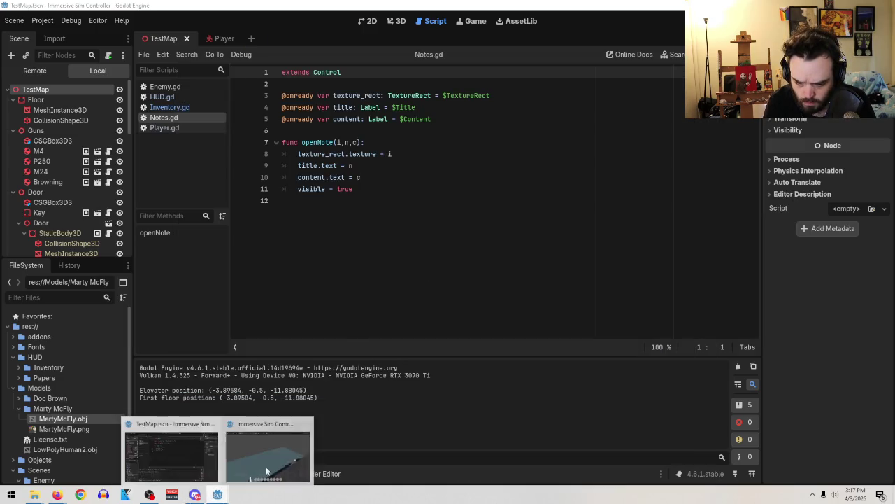
click(312, 421)
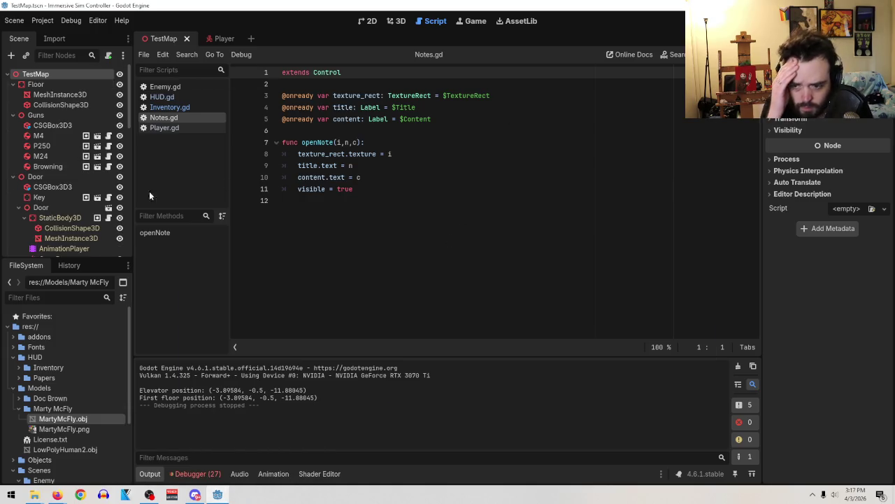
click(221, 38)
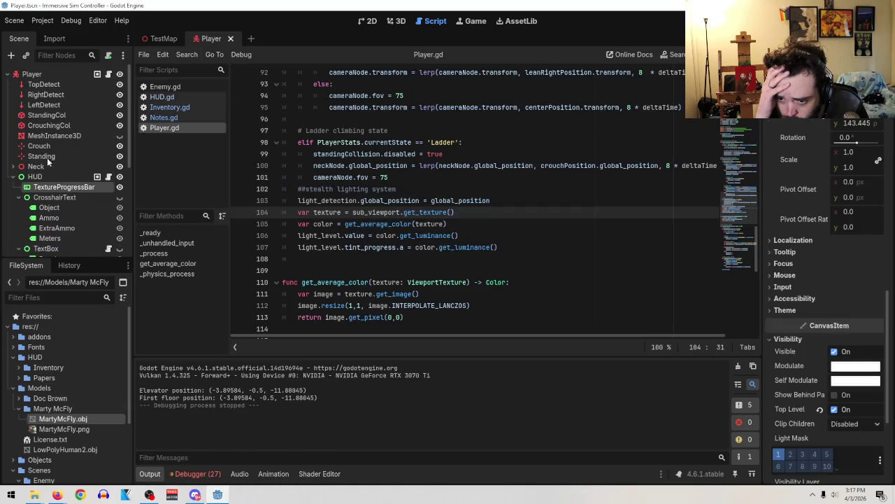
click(35, 176)
click(64, 187)
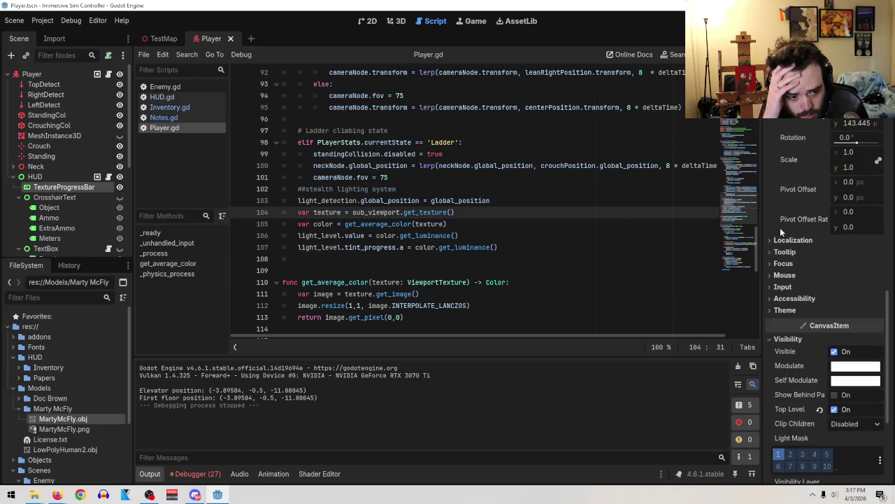
scroll(830, 267, up, 5)
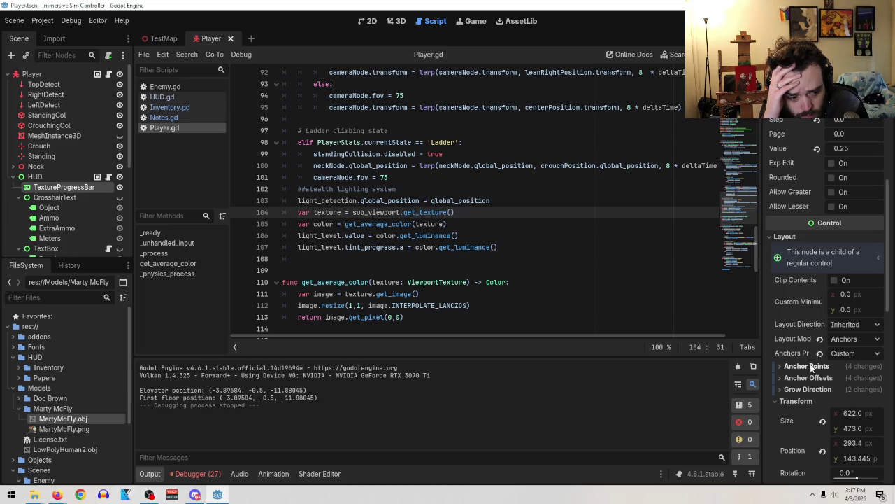
scroll(810, 364, up, 5)
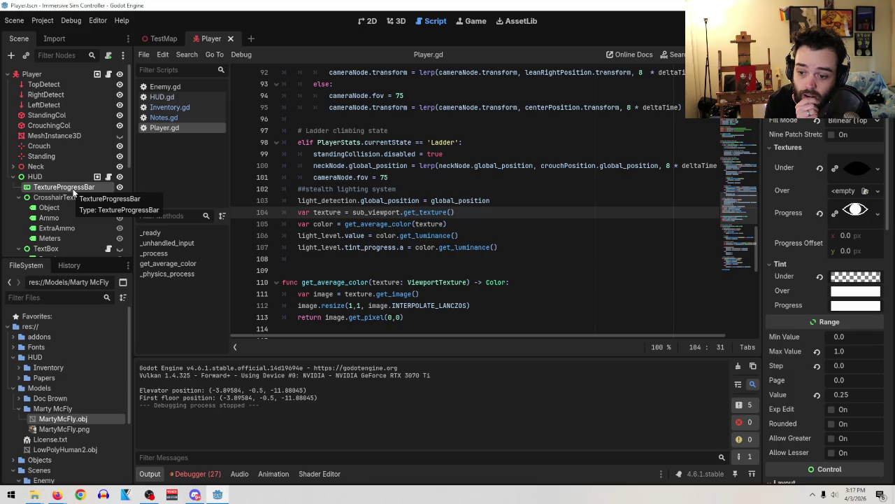
Reparent TextureProgressBar under CrosshairText, toggle CrosshairText's visibility, and show the 3D view
mouse_move(73, 192)
mouse_down()
mouse_move(96, 231)
mouse_move(81, 154)
mouse_up()
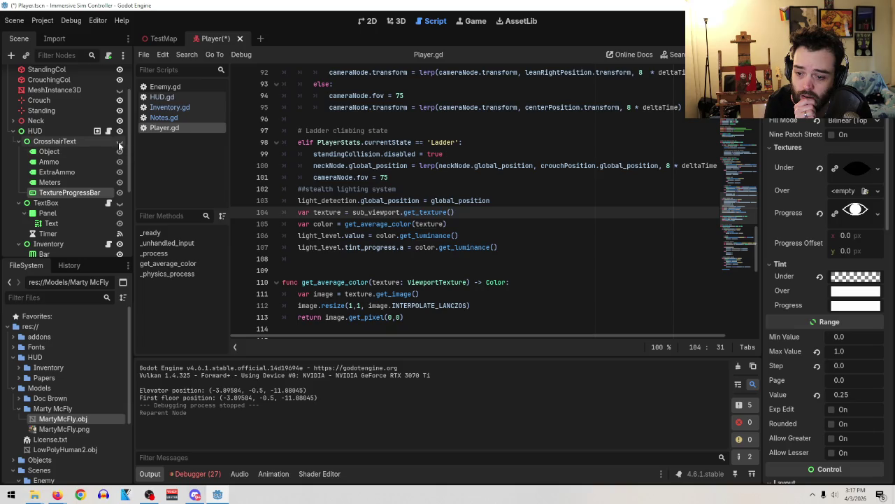
click(119, 141)
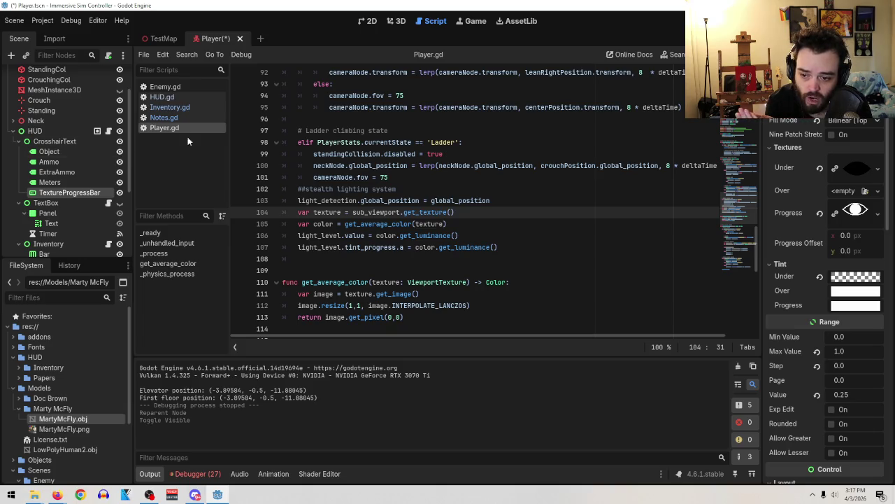
click(393, 21)
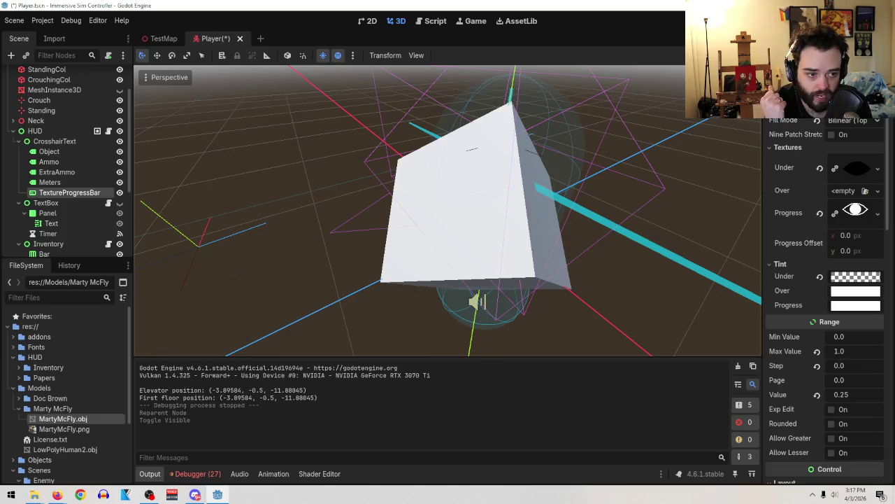
Save the Player scene and switch to the TestMap scene
click(16, 20)
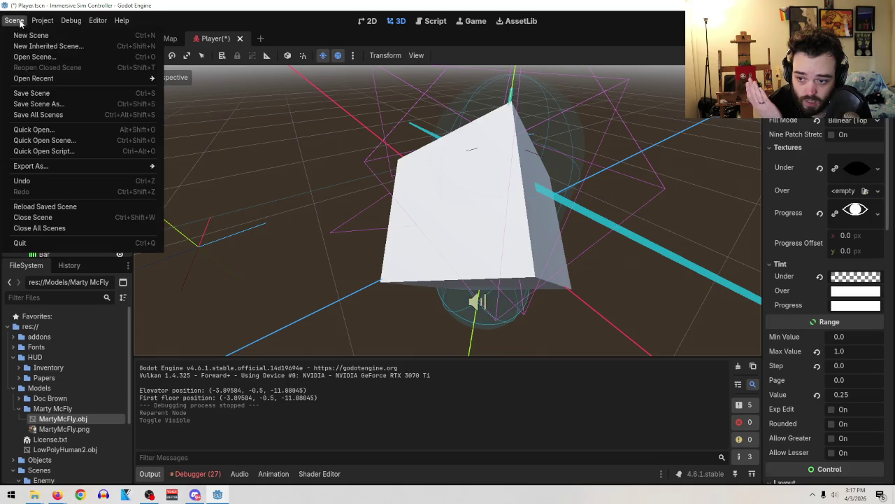
click(56, 99)
click(163, 39)
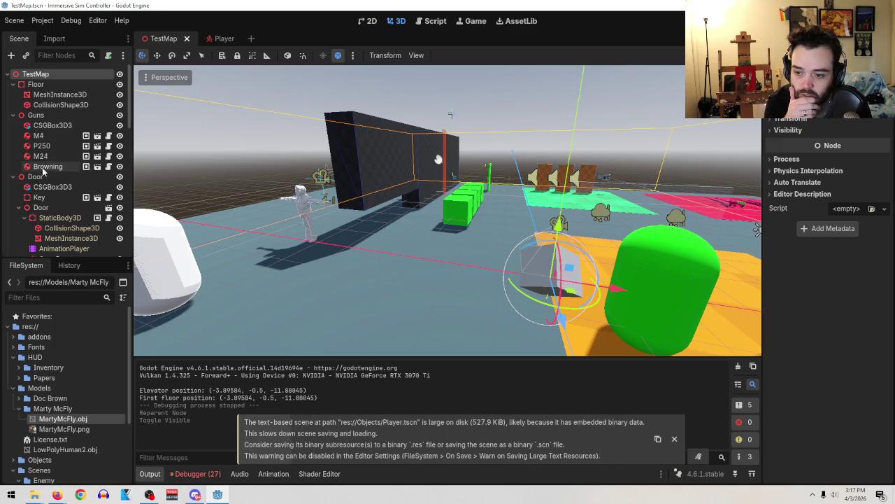
Frame the Player node in the 3D view, orbit higher, and run the game with F5
scroll(75, 184, down, 10)
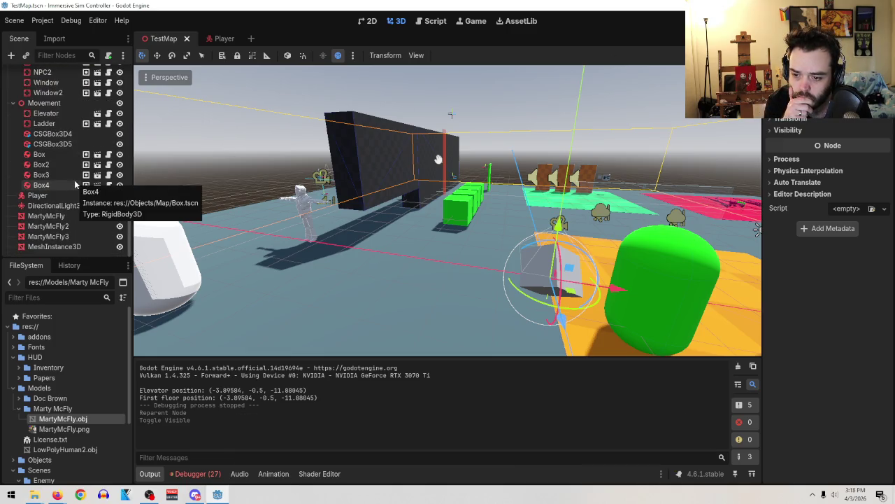
click(37, 195)
key(f)
mouse_move(520, 233)
mouse_down()
mouse_move(519, 258)
mouse_move(598, 221)
mouse_up()
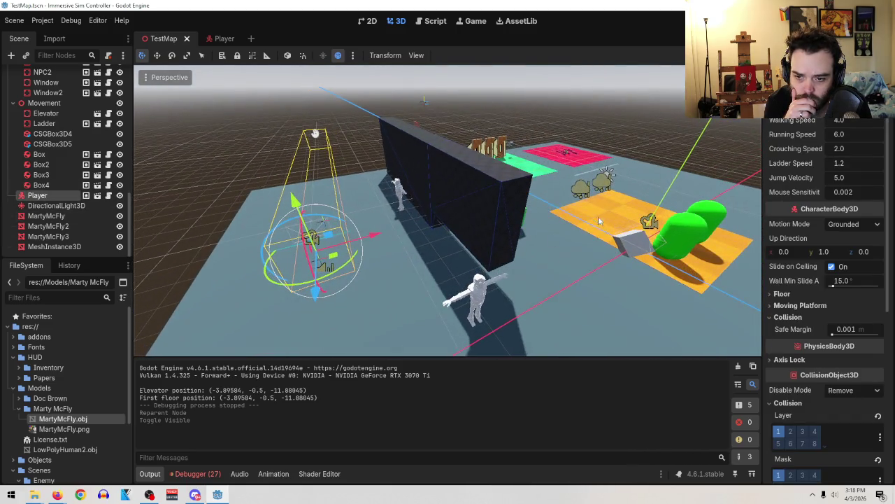
key(F5)
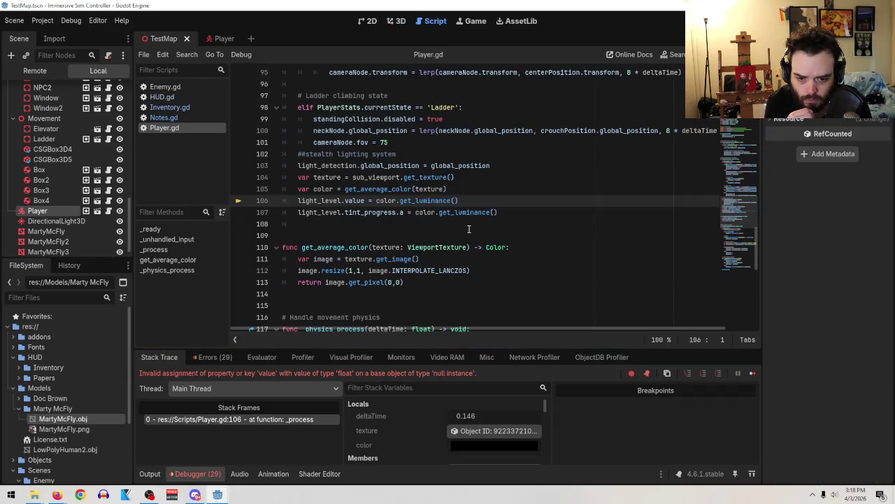
In the Player scene's script, select the old $HUD/TextureProgressBar path on line 49
mouse_move(489, 208)
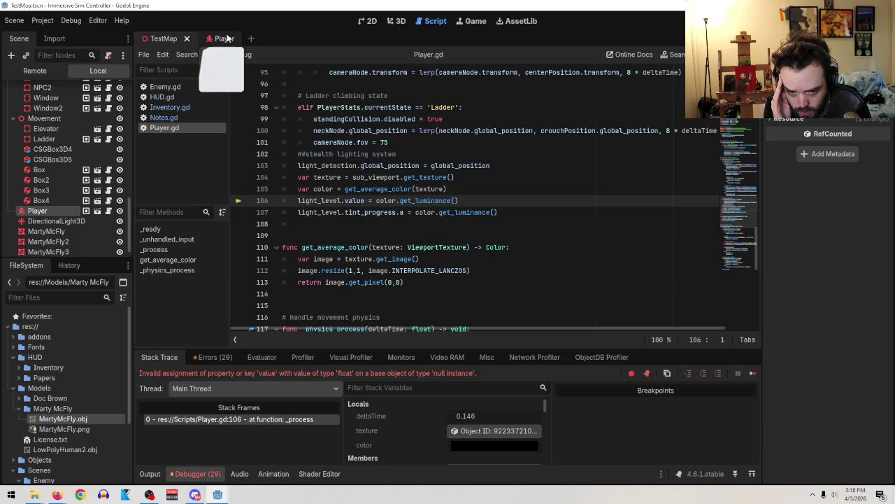
click(227, 38)
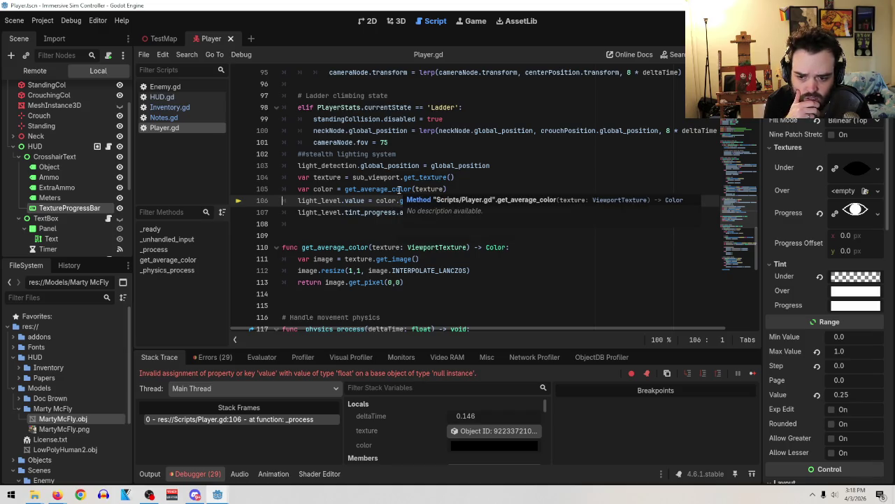
scroll(400, 189, up, 20)
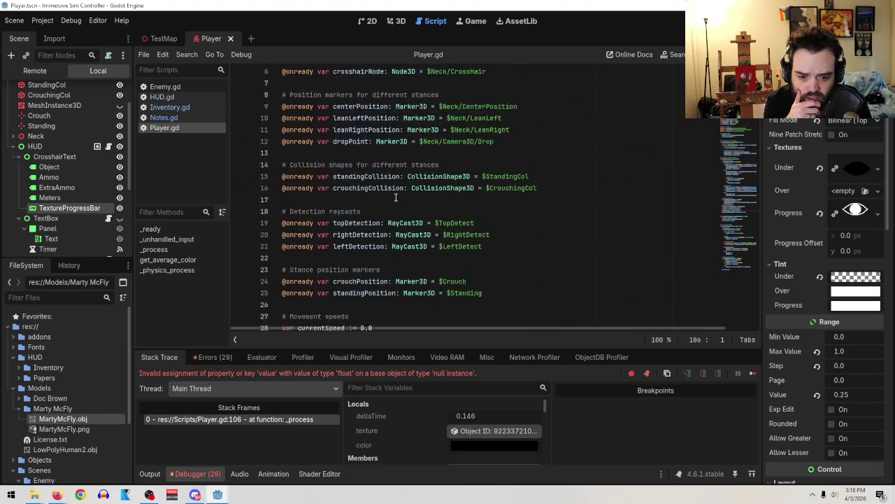
scroll(420, 203, down, 4)
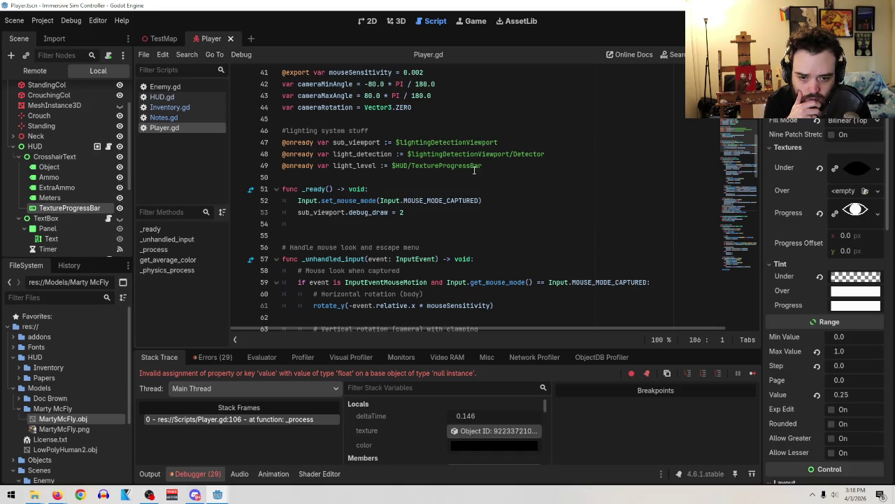
drag(481, 167, 395, 162)
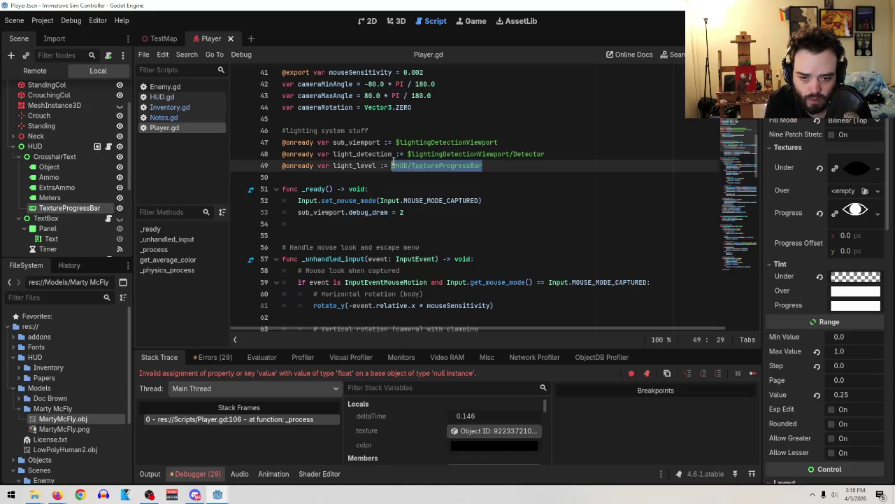
Replace line 49's path with $HUD/CrosshairText/TextureProgressBar and add a blank line after it
key(BackSpace)
drag(456, 177, 281, 177)
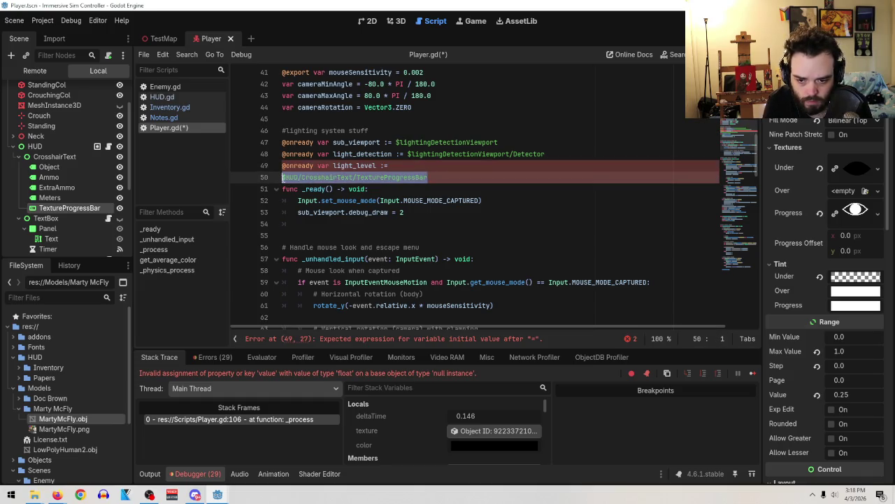
click(281, 177)
key(BackSpace)
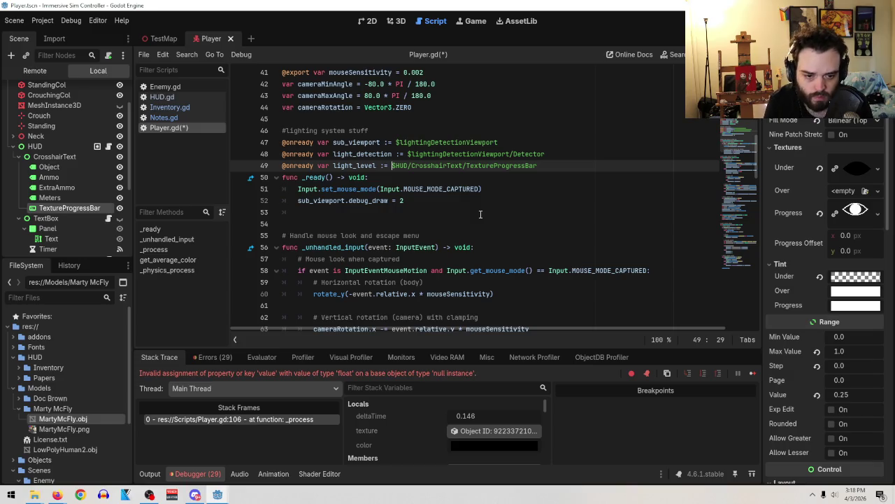
click(543, 166)
key(Return)
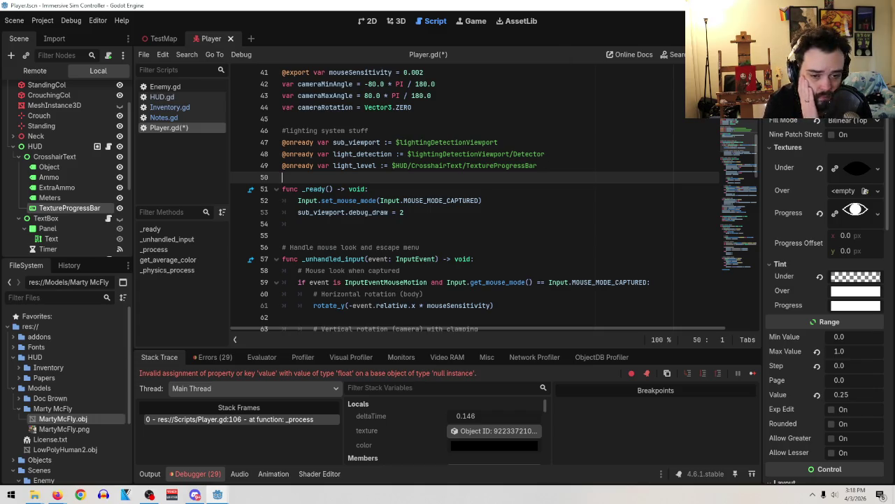
Stop the previous debug session with F8 and return to the TestMap scene
key(F8)
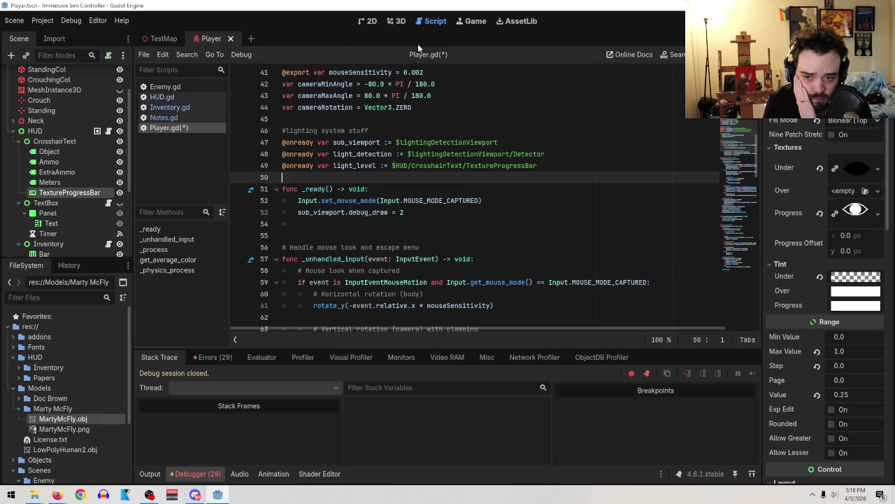
click(165, 39)
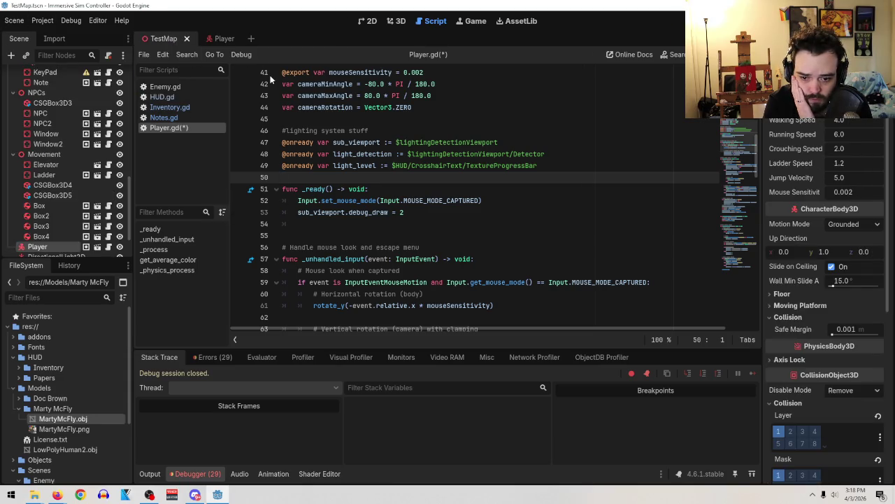
click(539, 165)
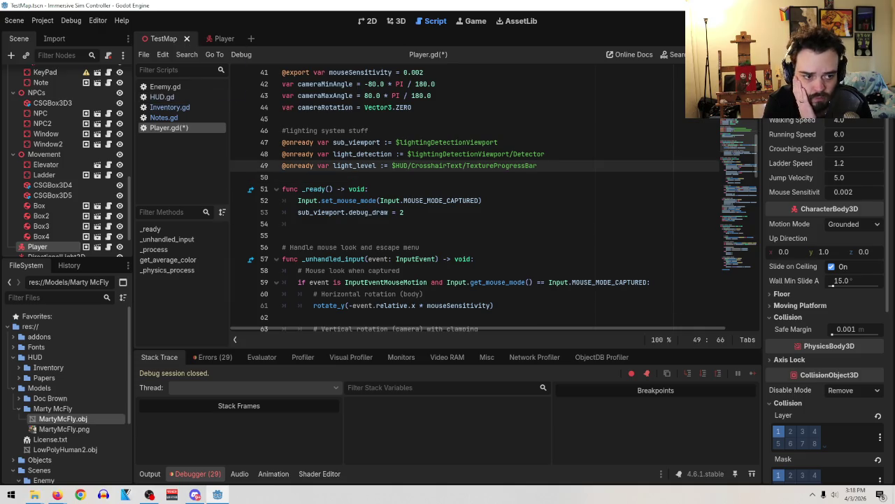
Save and run the game, walking past the NPC, dark wall and green boxes while watching the light value
key(F5)
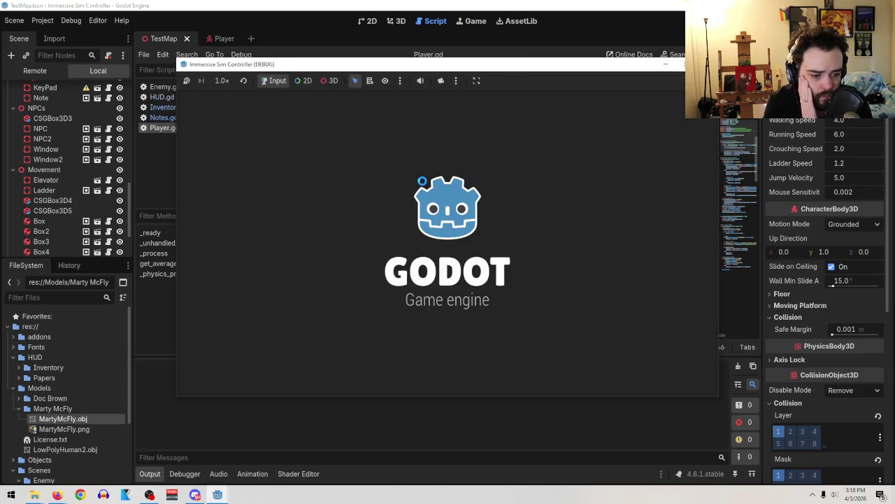
key(w)
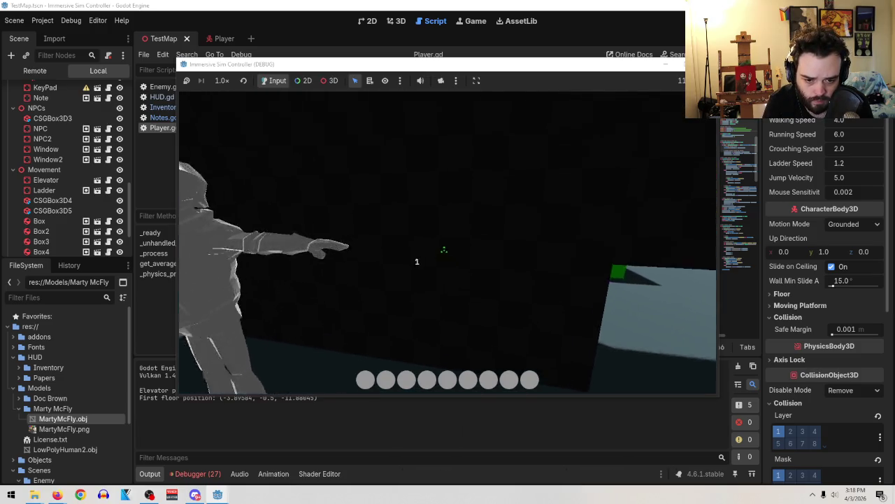
key(s)
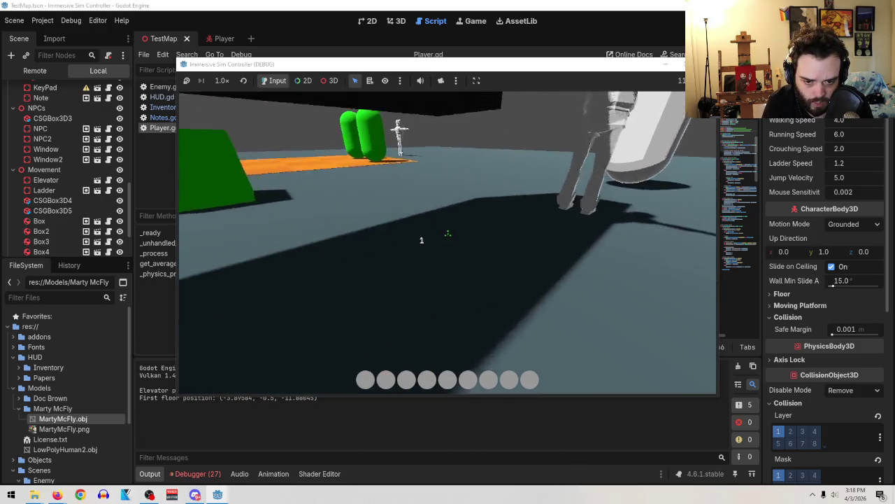
key(w)
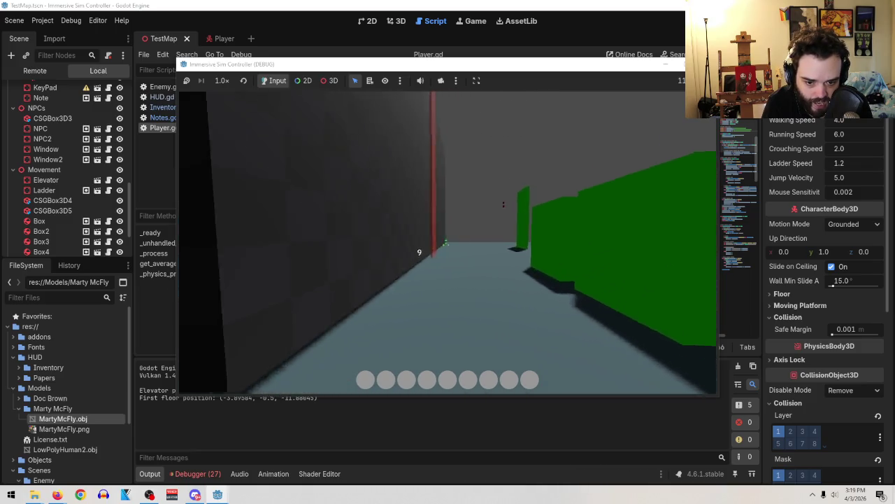
key(w)
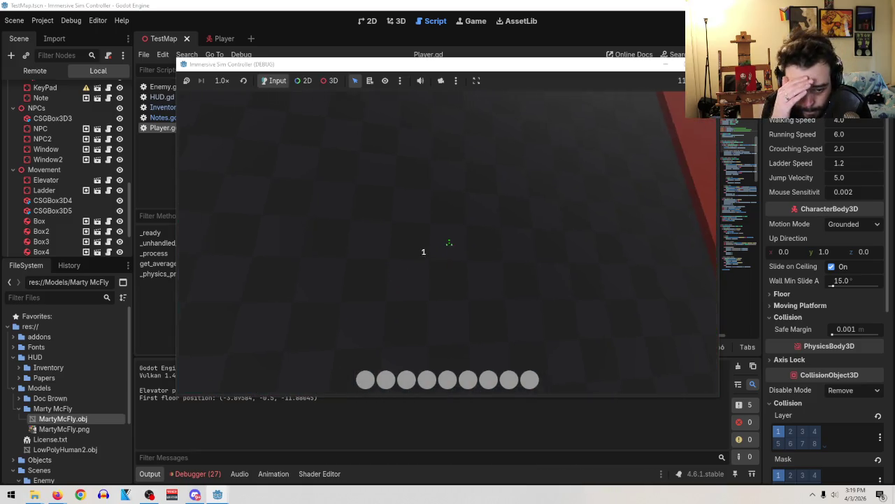
Leave the running game and close its window from the taskbar preview
key(alt+Tab)
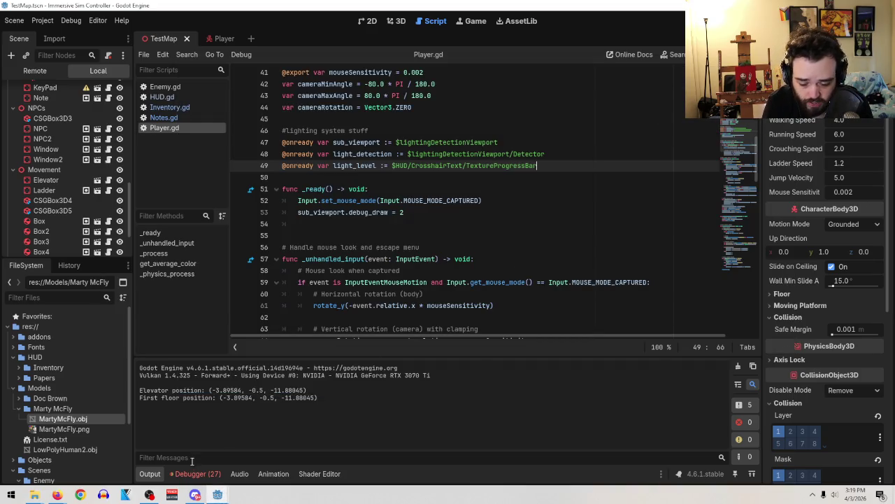
mouse_move(218, 495)
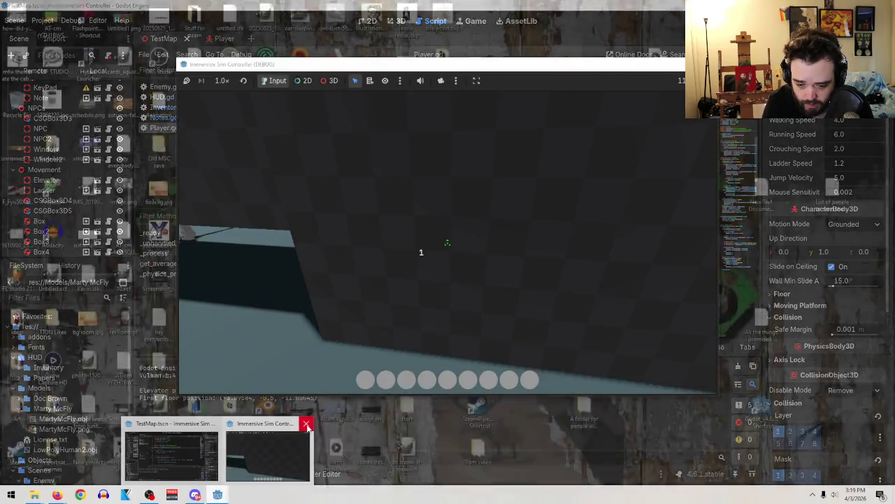
click(306, 425)
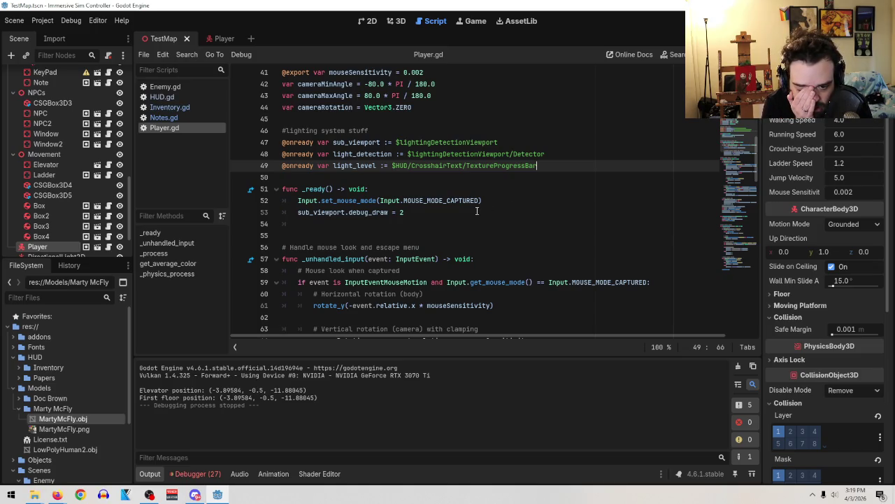
Comment out the sub_viewport debug_draw line 53 with # and run the game
click(299, 212)
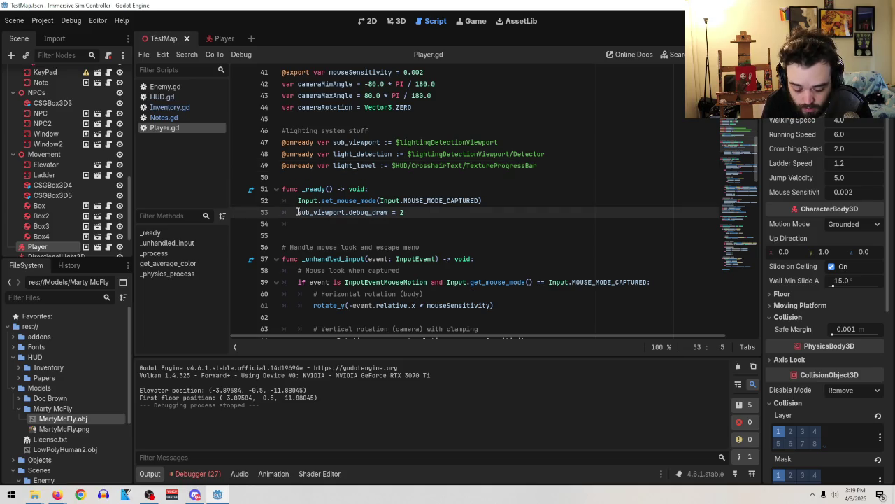
text(#)
key(F5)
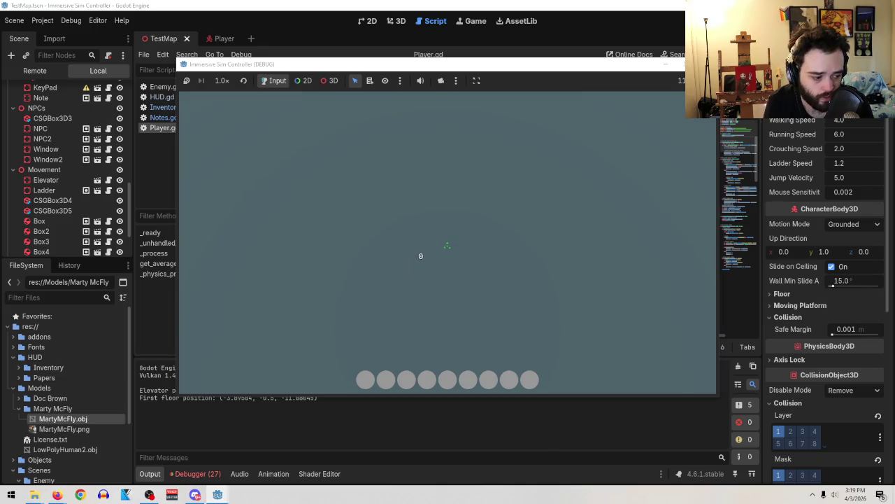
Open the in-game inventory to free the mouse, then stop the running game
key(alt+Tab)
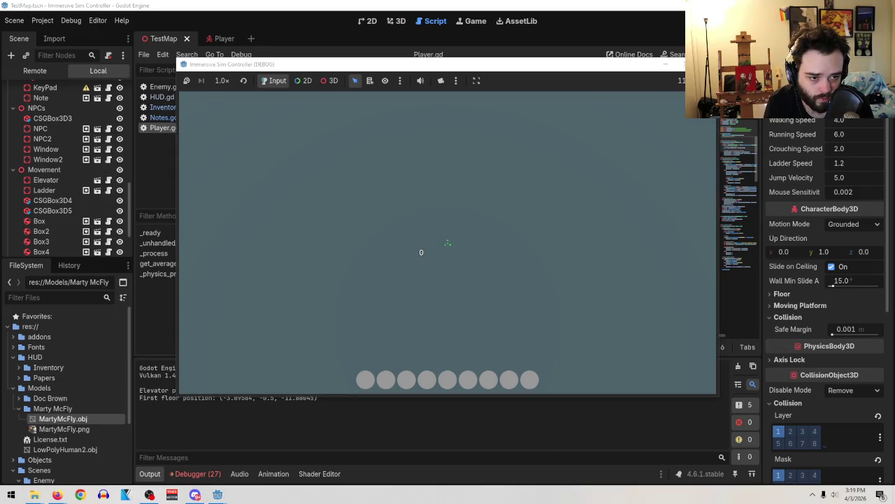
key(alt+Tab)
key(Tab)
key(alt+F4)
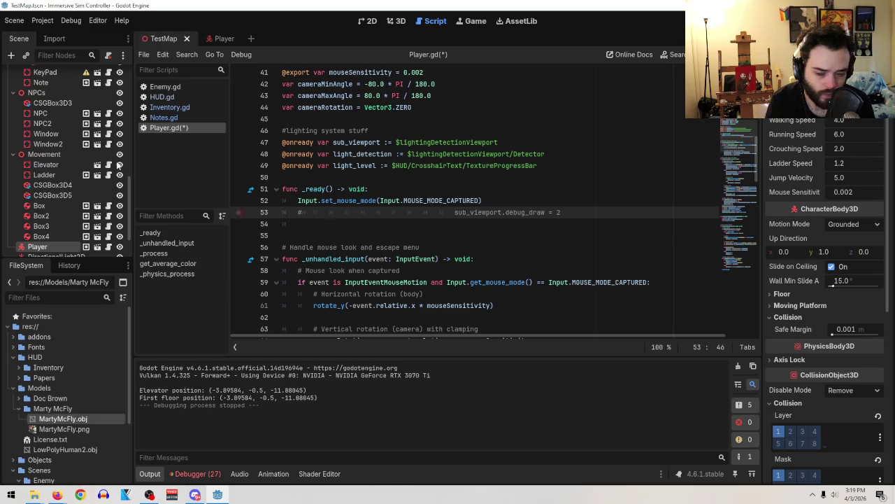
scroll(76, 140, up, 5)
scroll(75, 140, up, 1)
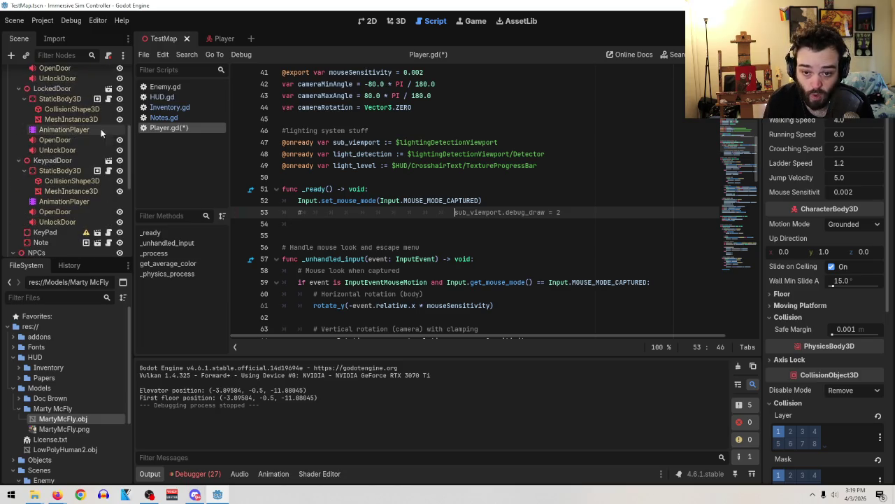
Open the Player scene and review the Player.gd code that sets light_level.value and tint alpha from luminance
click(210, 39)
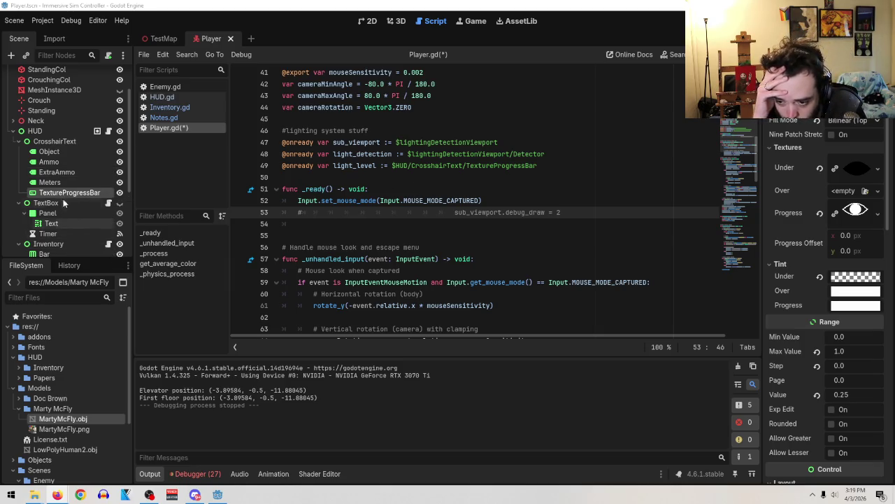
scroll(415, 220, down, 1)
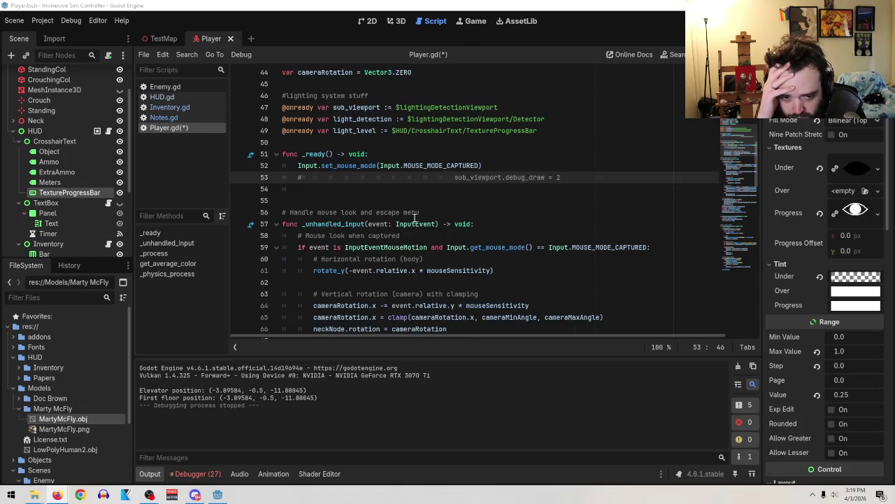
scroll(420, 217, up, 2)
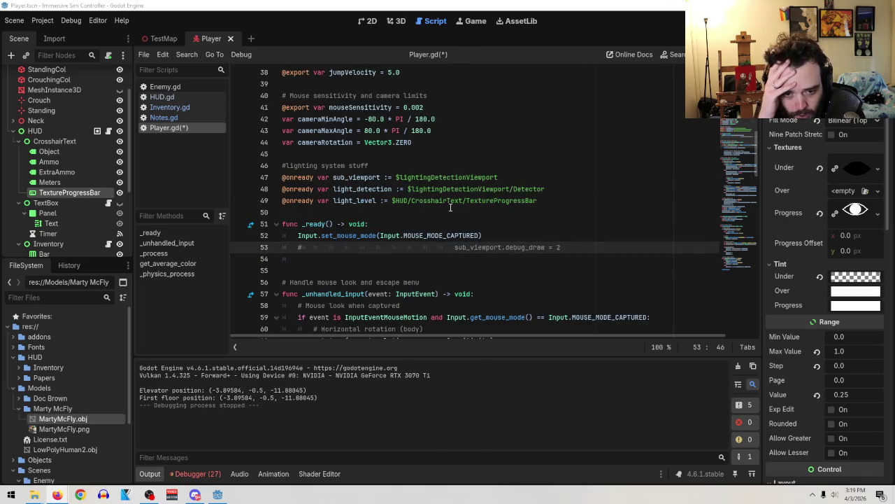
scroll(449, 207, down, 14)
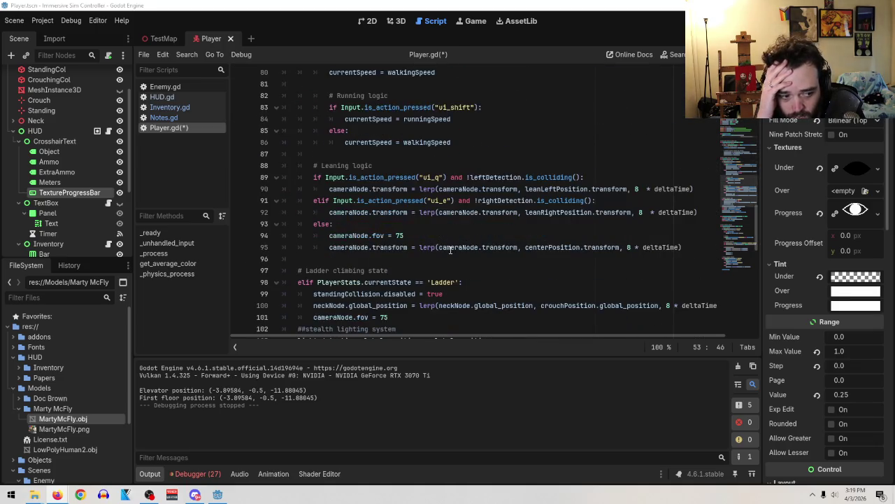
scroll(450, 249, down, 5)
scroll(412, 273, down, 11)
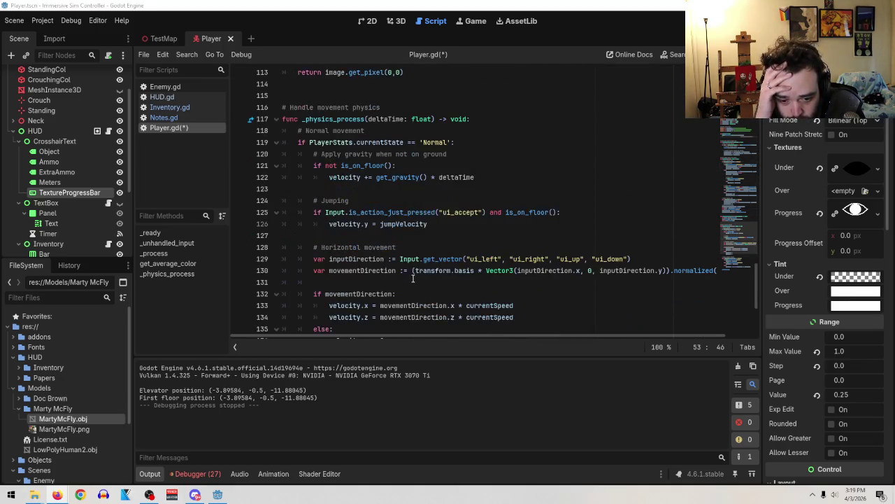
scroll(413, 272, up, 6)
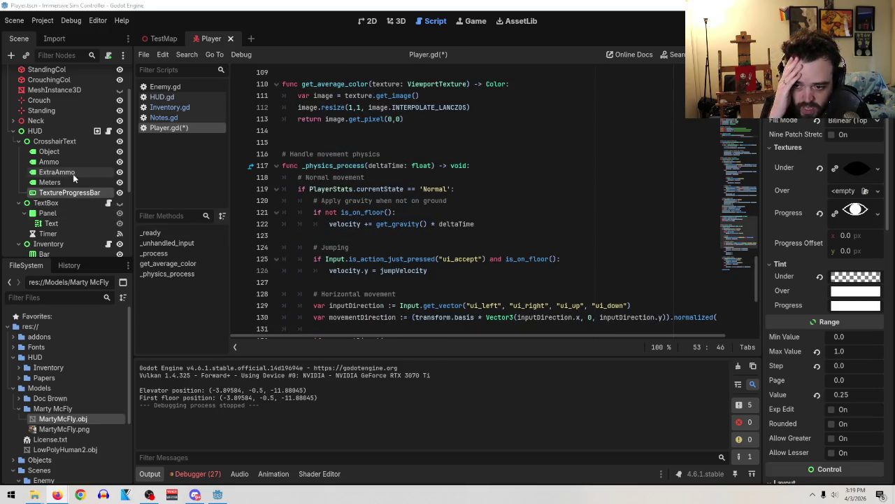
scroll(88, 133, up, 2)
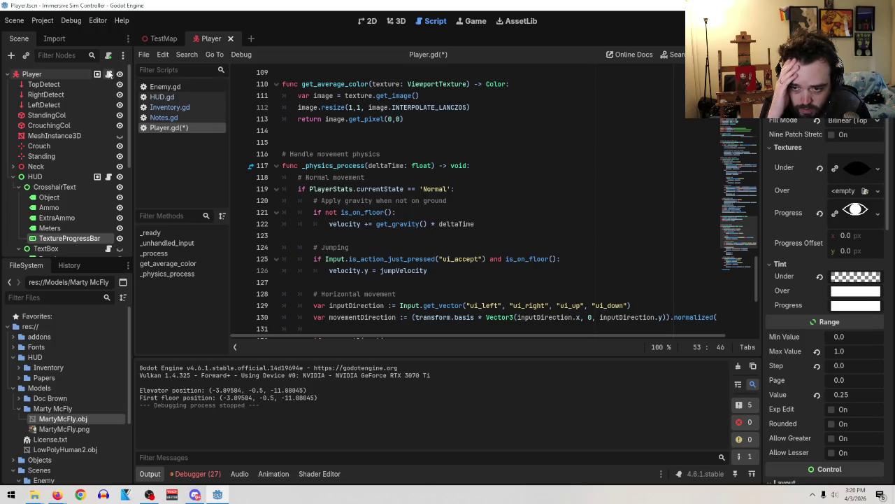
scroll(483, 209, down, 6)
scroll(511, 238, up, 7)
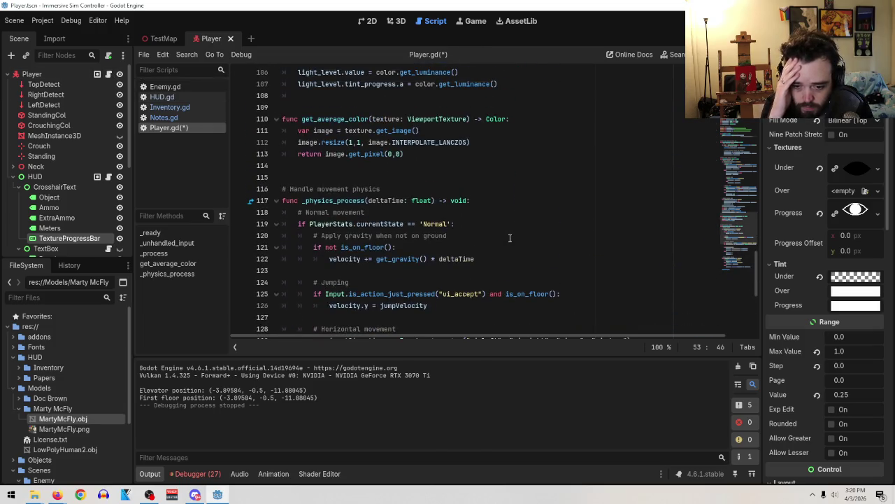
scroll(504, 233, up, 7)
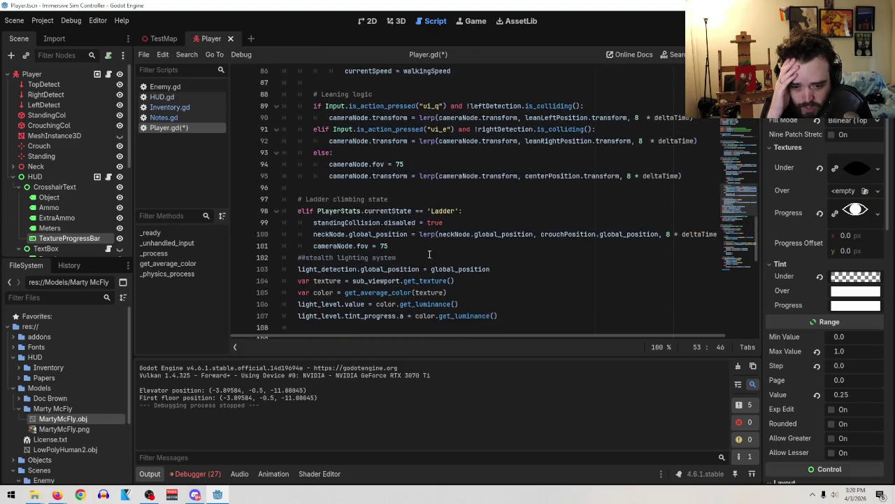
scroll(435, 253, down, 3)
scroll(512, 198, up, 12)
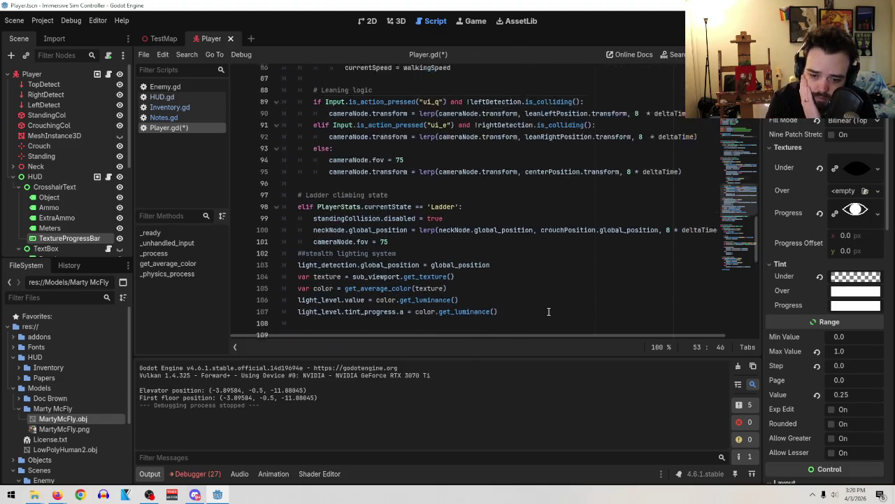
scroll(483, 242, up, 5)
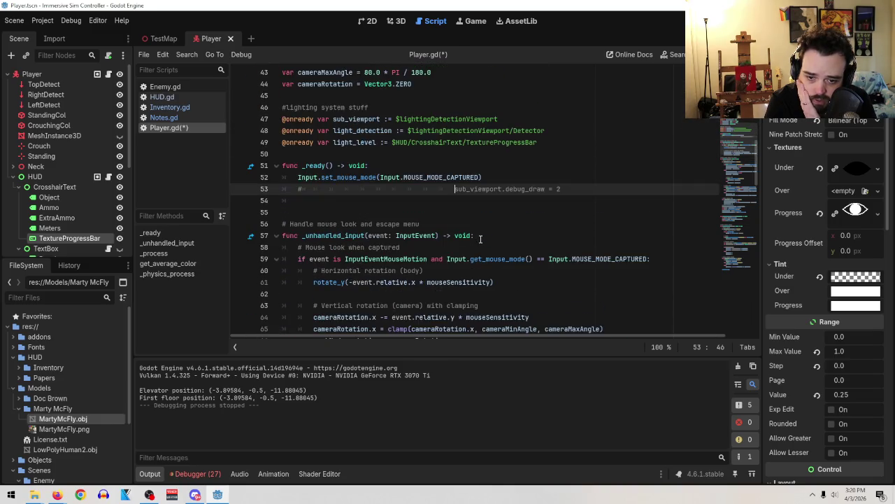
scroll(481, 239, down, 10)
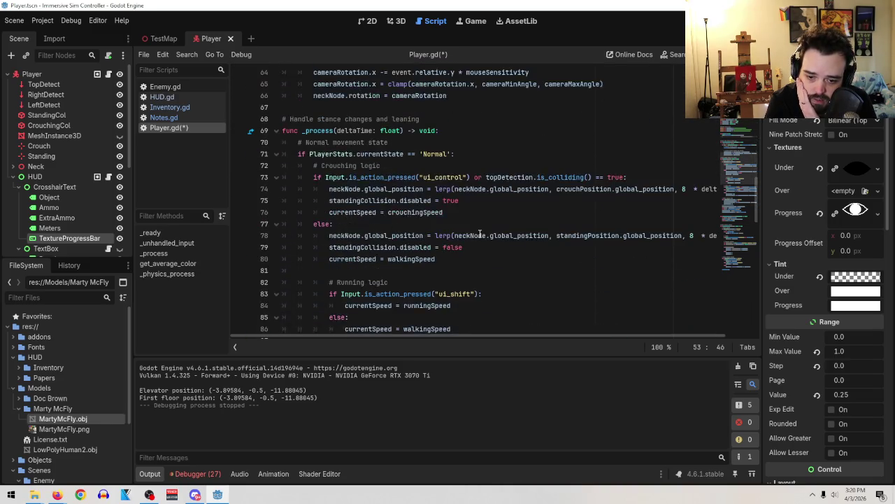
scroll(479, 238, up, 3)
scroll(474, 239, down, 8)
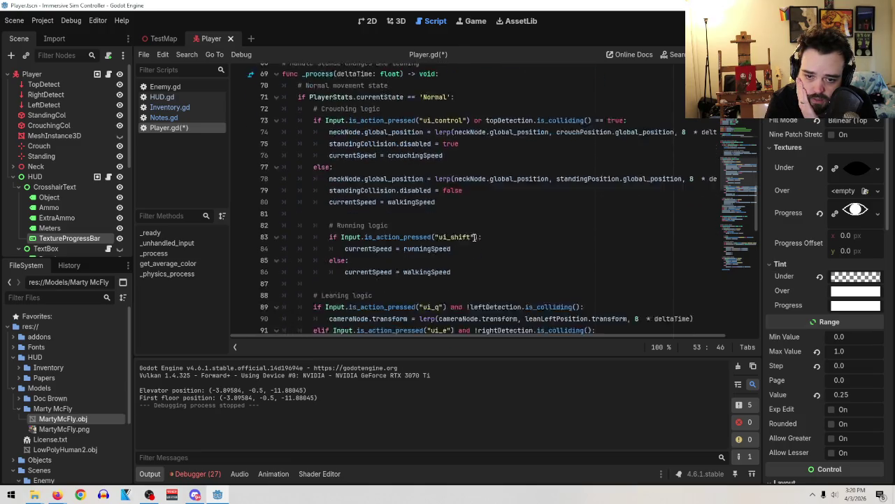
scroll(473, 245, down, 1)
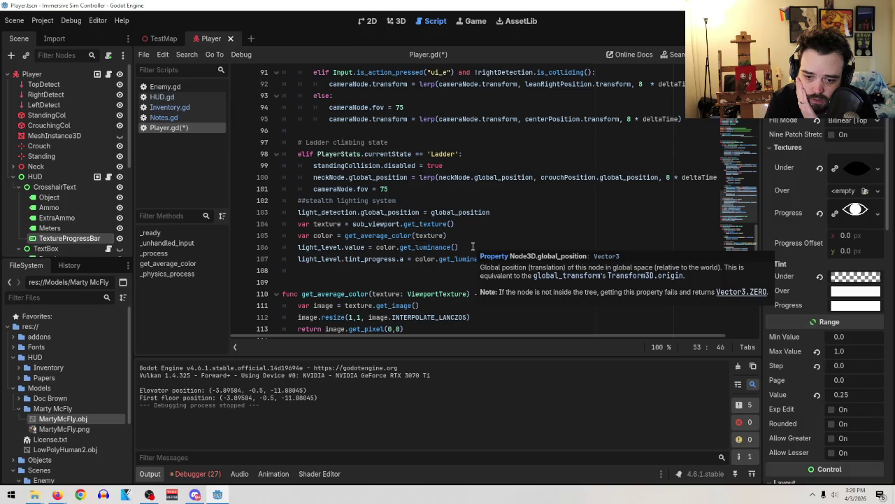
scroll(473, 246, up, 4)
scroll(438, 277, down, 3)
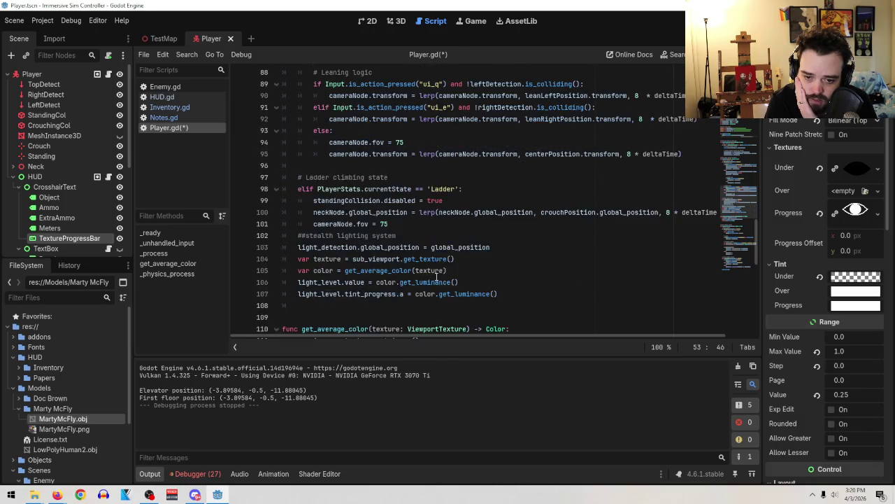
Select the stealth-lighting block with its comment and move it to the top of _process, above the Normal state checks
mouse_move(519, 294)
mouse_down()
mouse_move(279, 241)
mouse_move(275, 249)
mouse_up()
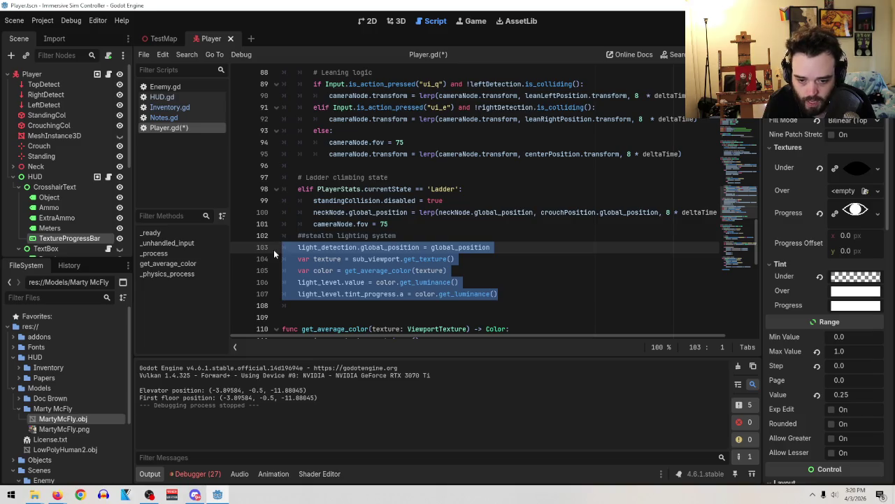
mouse_move(513, 294)
mouse_down()
mouse_move(280, 254)
mouse_move(271, 241)
mouse_up()
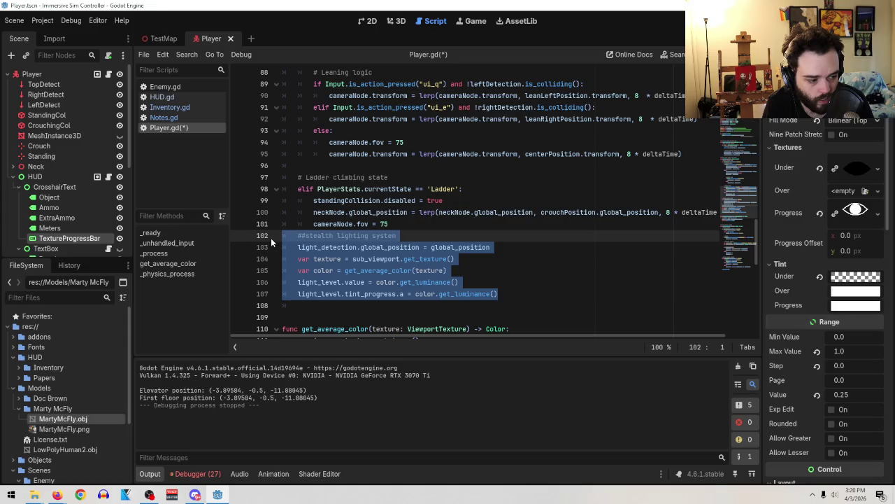
key(alt+Up)
key(alt+Up)
key(alt+Up)
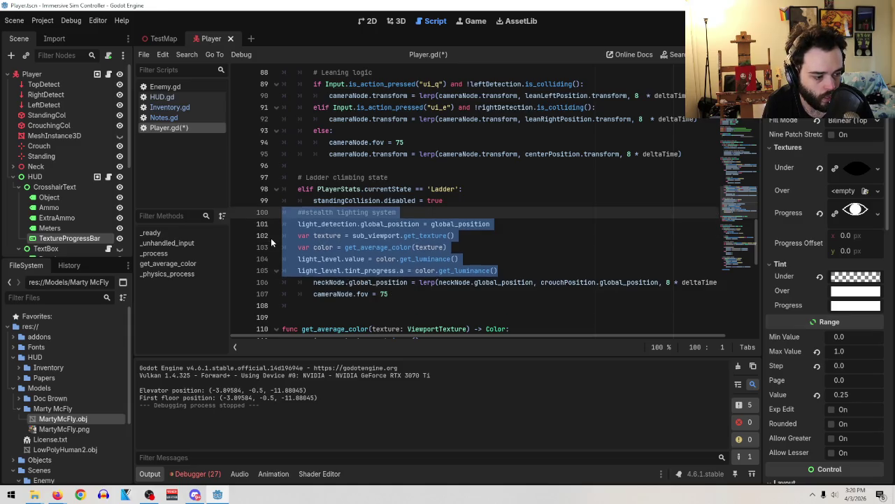
key(alt+Up)
key(alt+Up)
key(alt+Up)
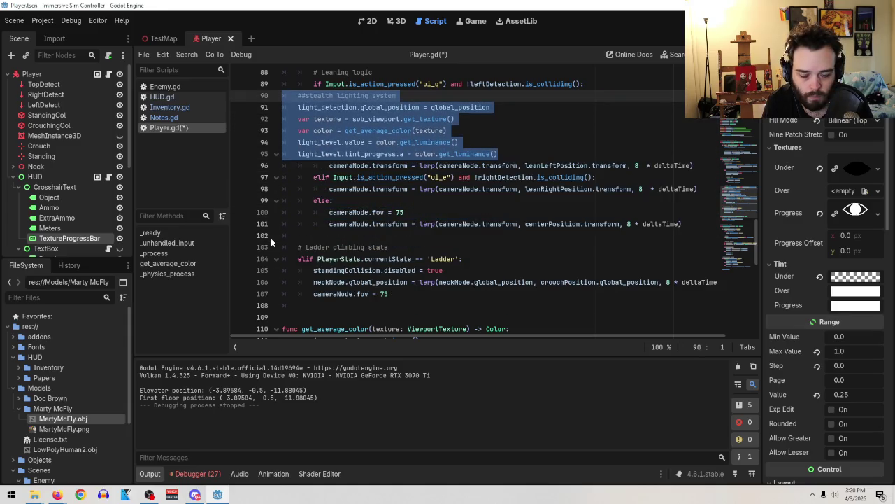
scroll(319, 215, up, 6)
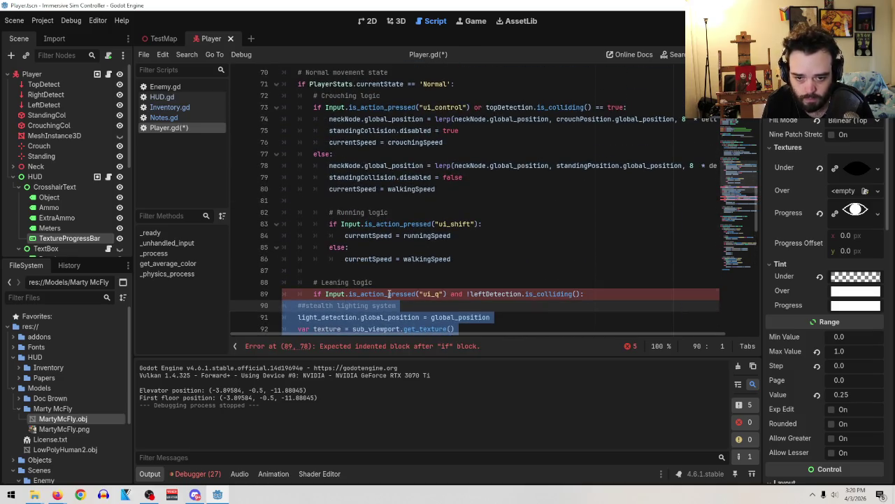
key(alt+Up)
key(alt+Up)
key(alt+Up)
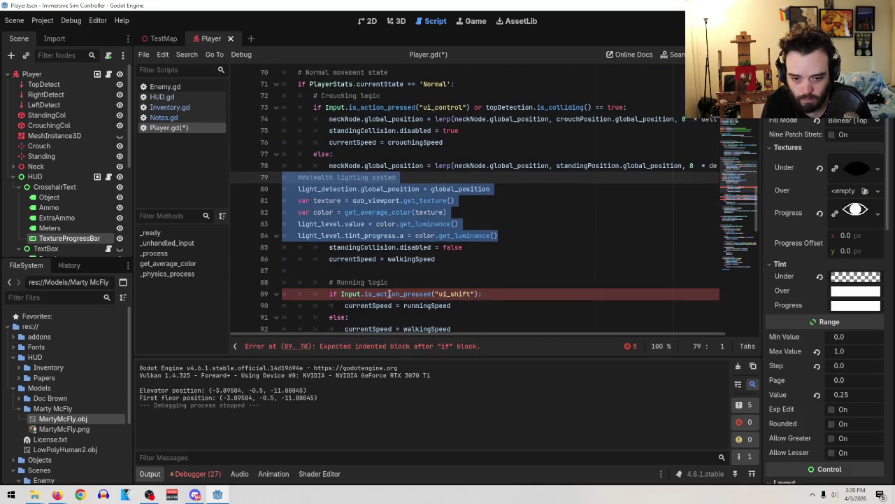
key(alt+Up)
key(alt+Up)
key(alt+Up)
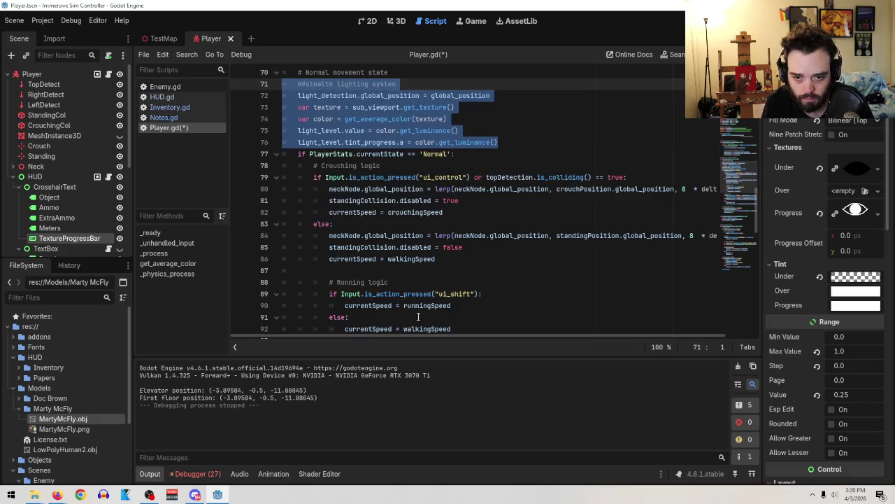
scroll(454, 282, up, 3)
key(alt+Up)
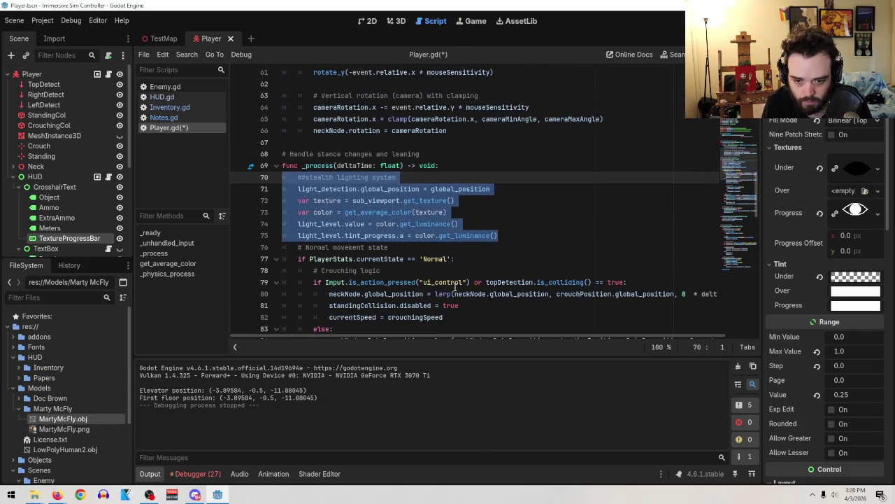
click(465, 204)
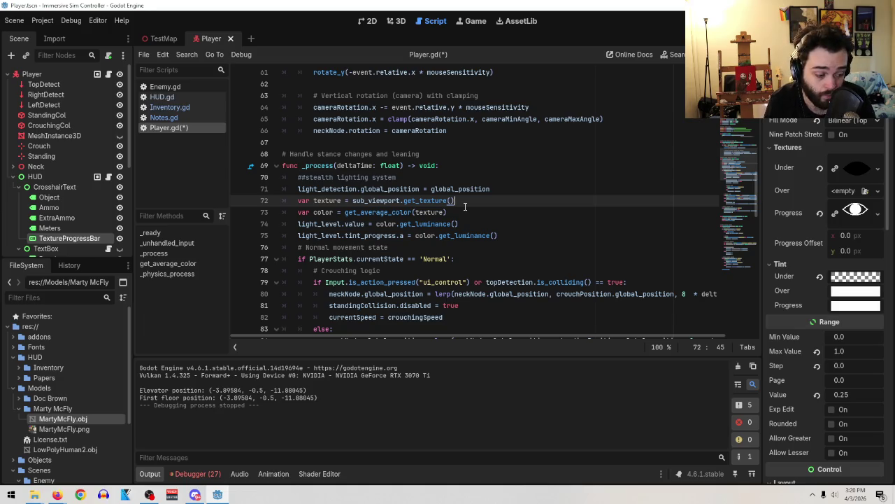
Add a print(light_level.value) line directly after the stealth-lighting tint line on line 75
click(508, 235)
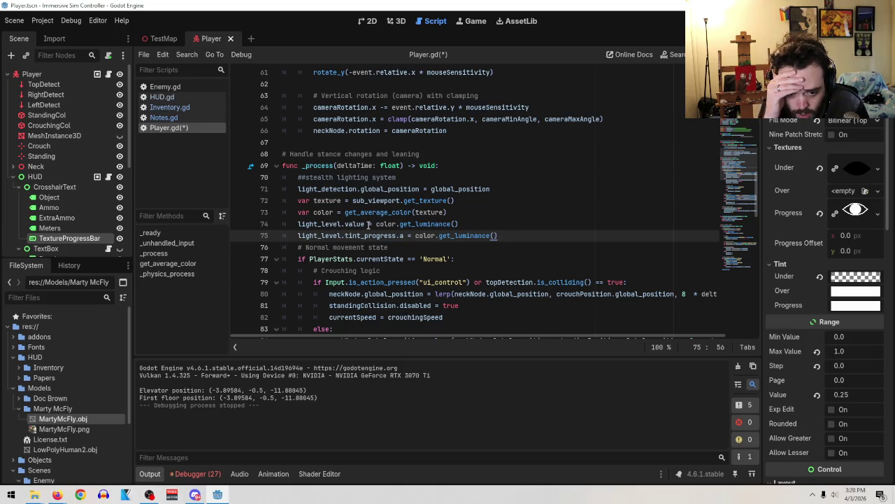
drag(365, 224, 298, 224)
key(ctrl+c)
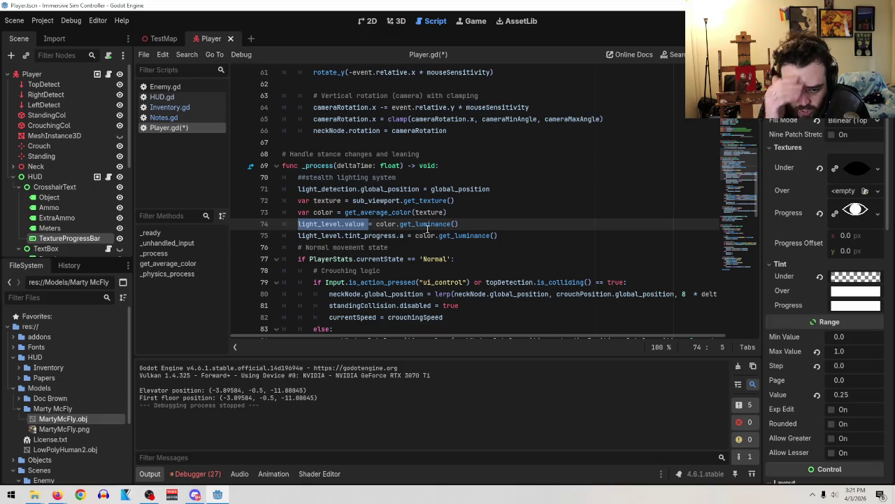
click(501, 235)
key(Return)
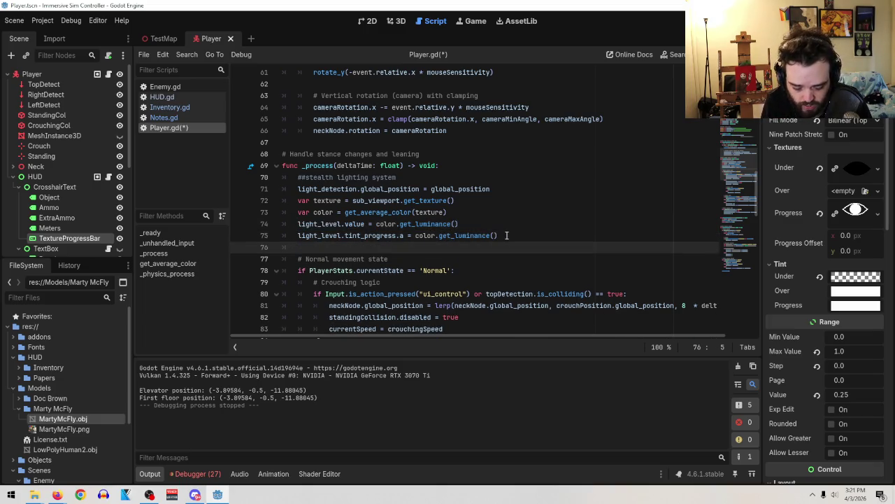
text(print()
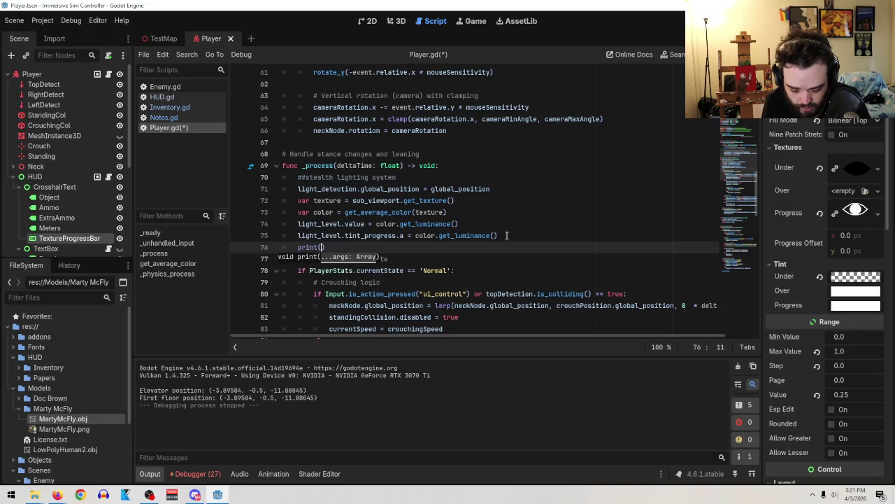
key(ctrl+v)
key(BackSpace)
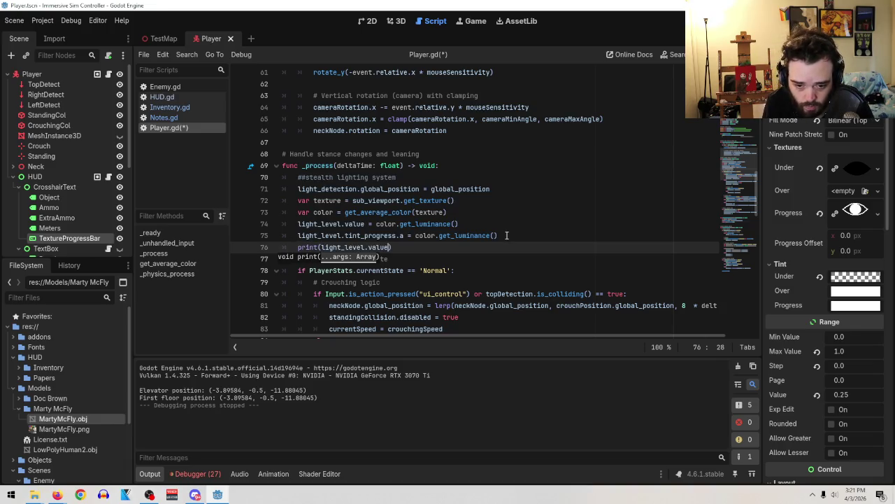
click(461, 225)
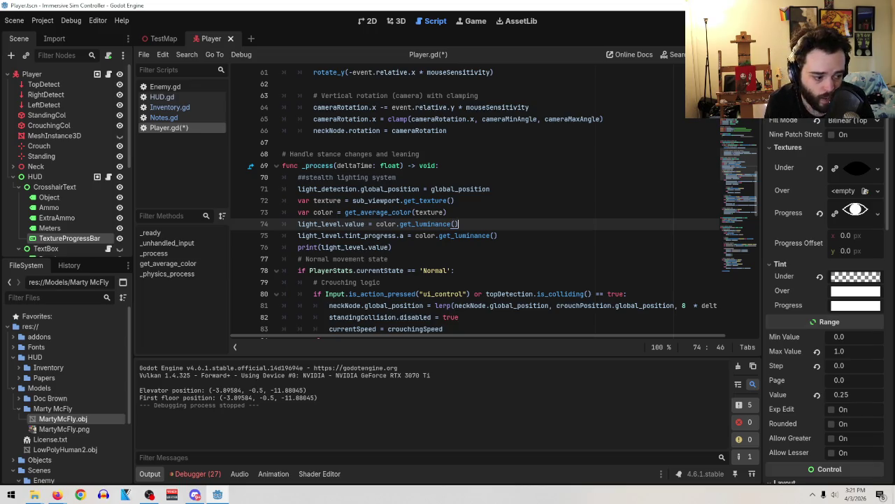
click(14, 21)
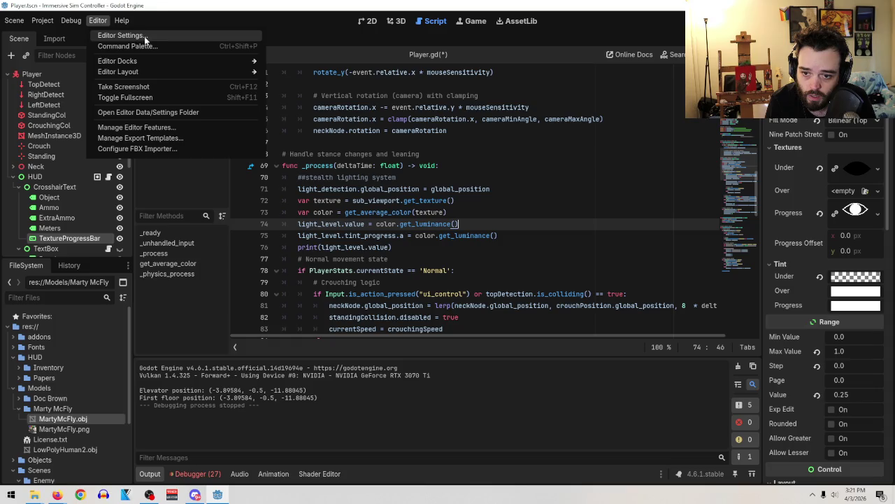
Save the Player scene and script changes from the Scene menu
click(168, 4)
click(14, 21)
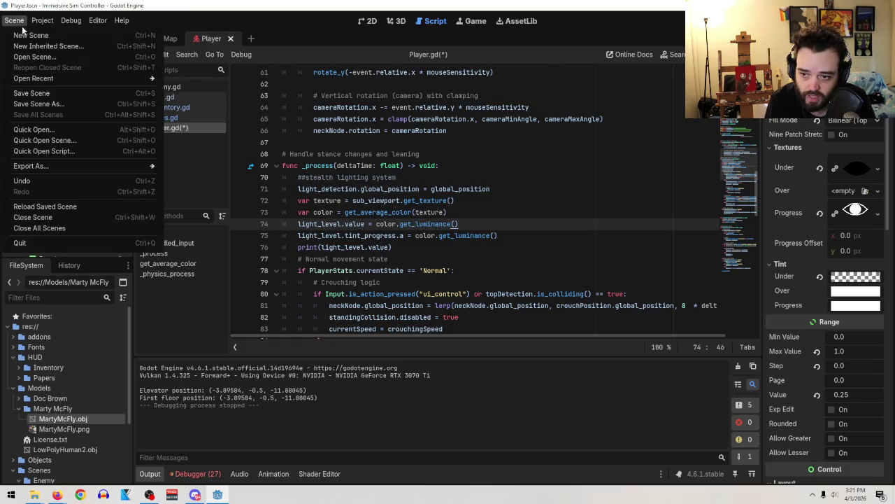
click(42, 94)
Run TestMap, walk toward the green boxes and NPC watching printed light values, then stop it
click(168, 39)
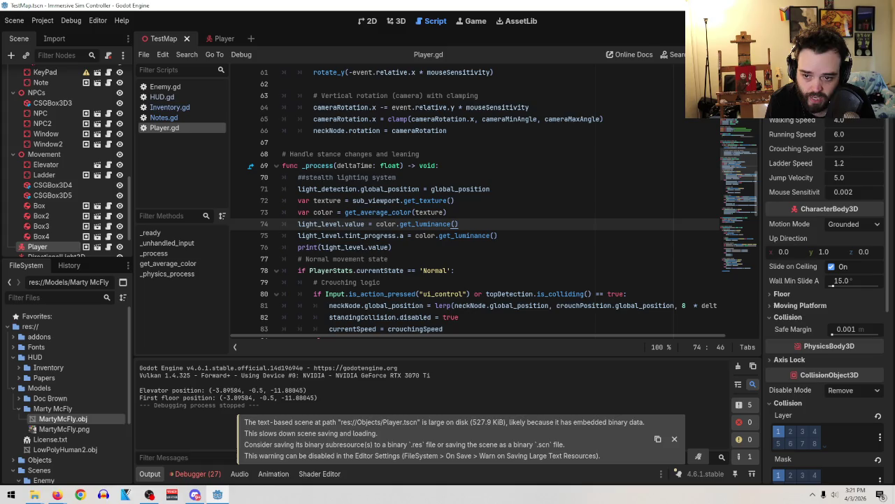
key(F5)
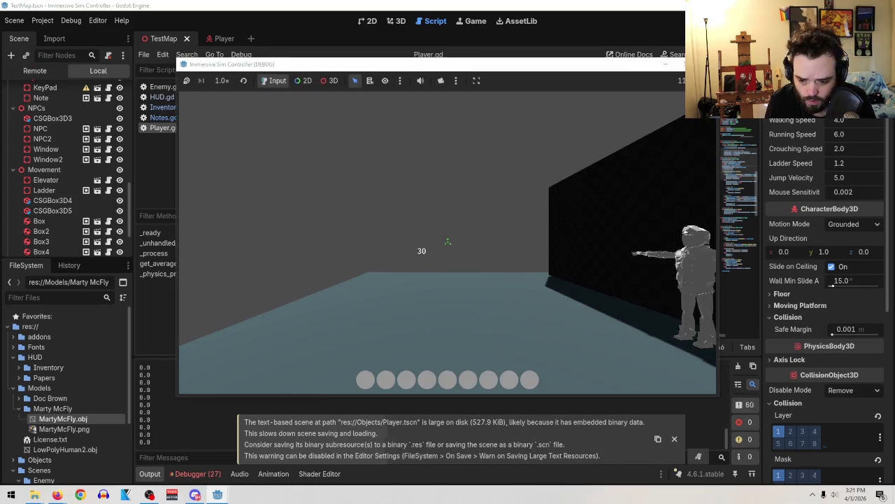
mouse_move(447, 252)
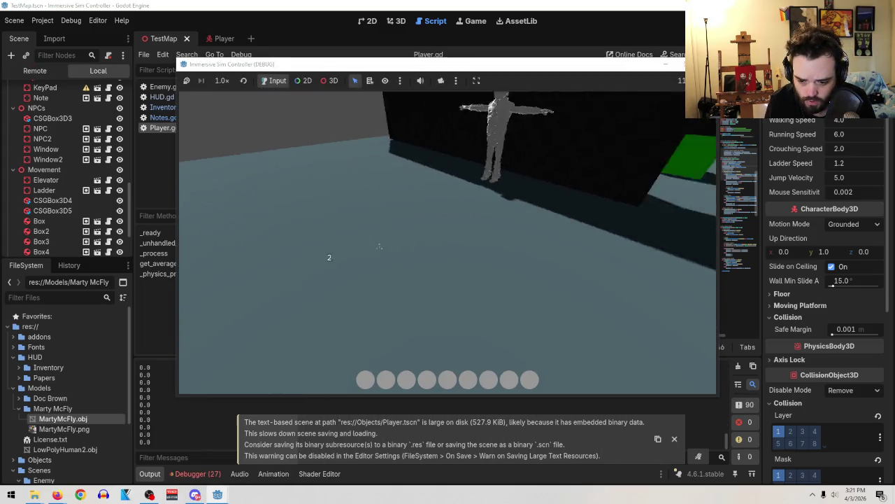
key(w)
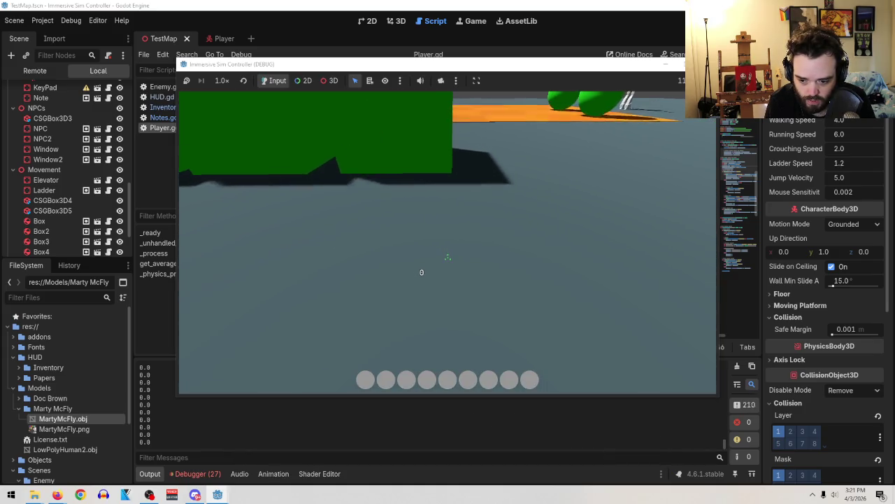
key(w)
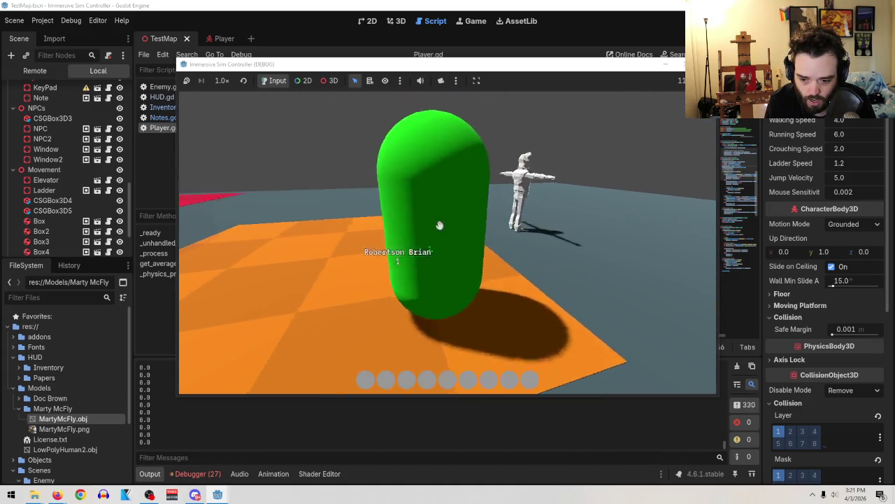
mouse_move(496, 257)
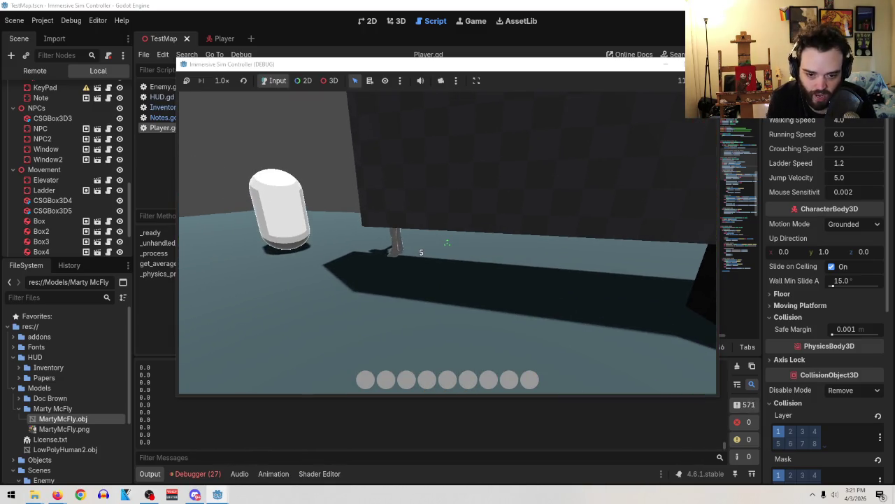
key(alt+Tab)
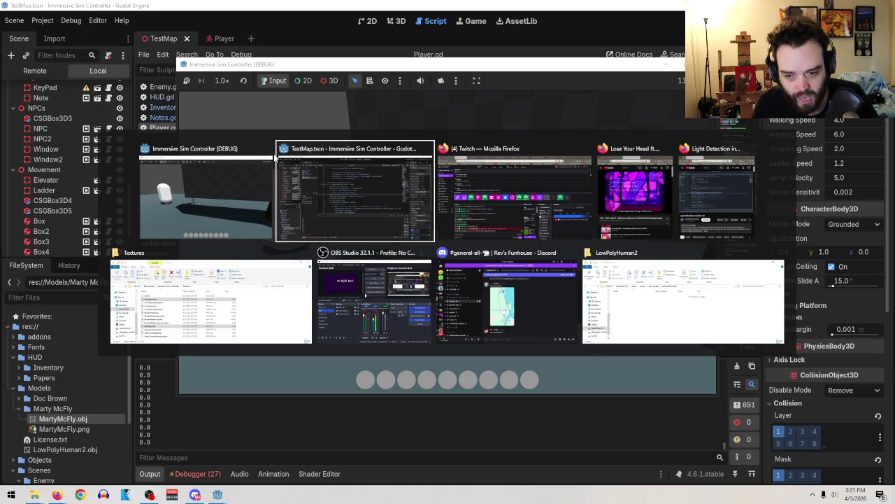
click(267, 149)
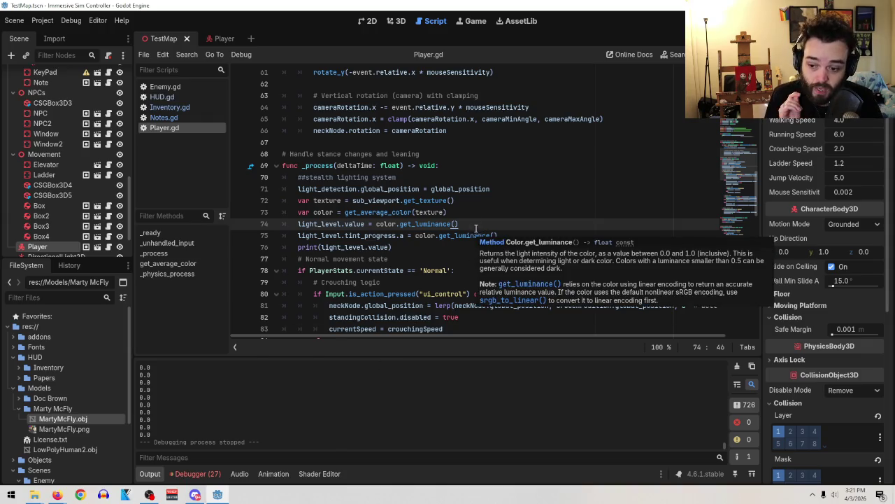
Switch to the Player scene and select the lightingDetectionViewport node in the Scene dock
click(226, 38)
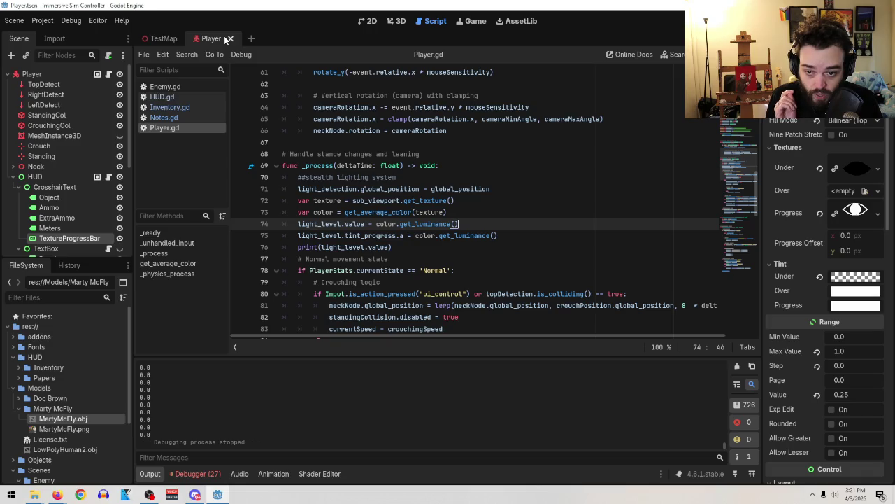
scroll(78, 193, down, 5)
scroll(83, 190, down, 2)
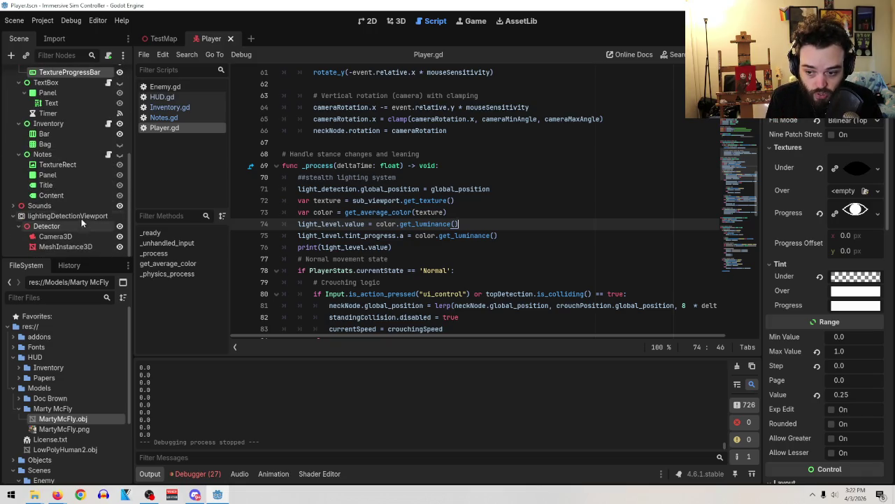
click(80, 215)
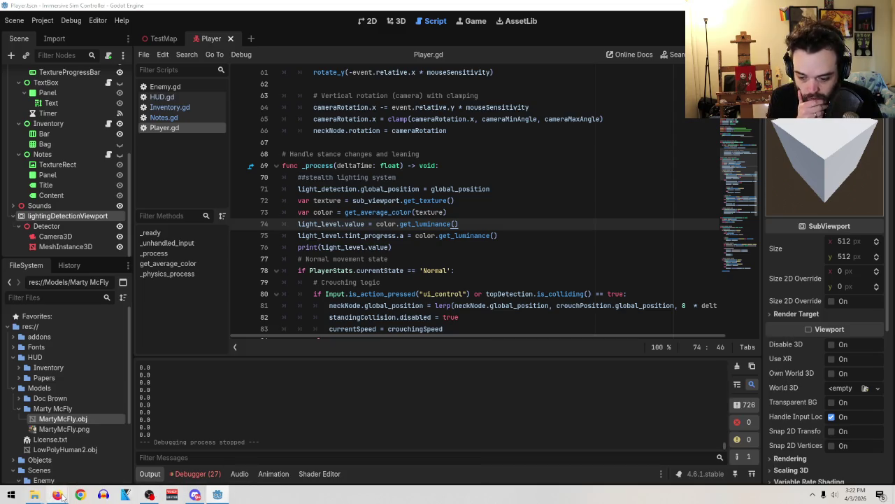
mouse_move(56, 495)
click(160, 453)
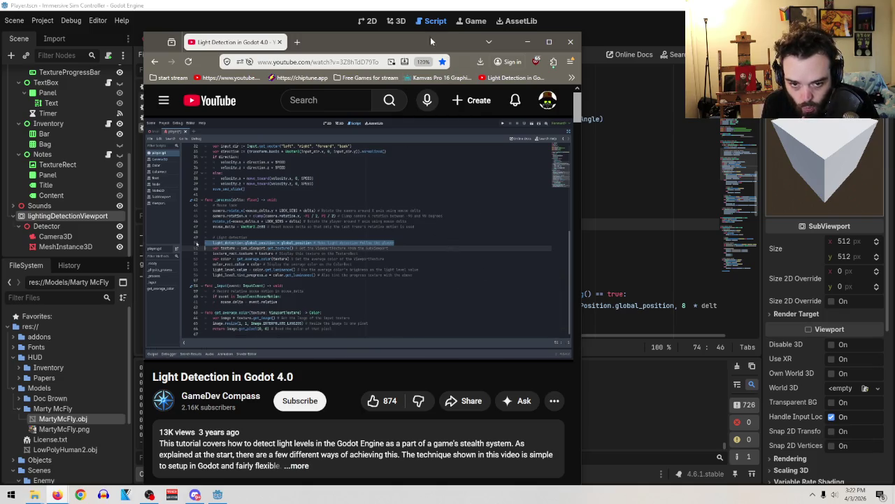
drag(430, 37, 518, 40)
scroll(488, 306, down, 10)
scroll(488, 306, down, 15)
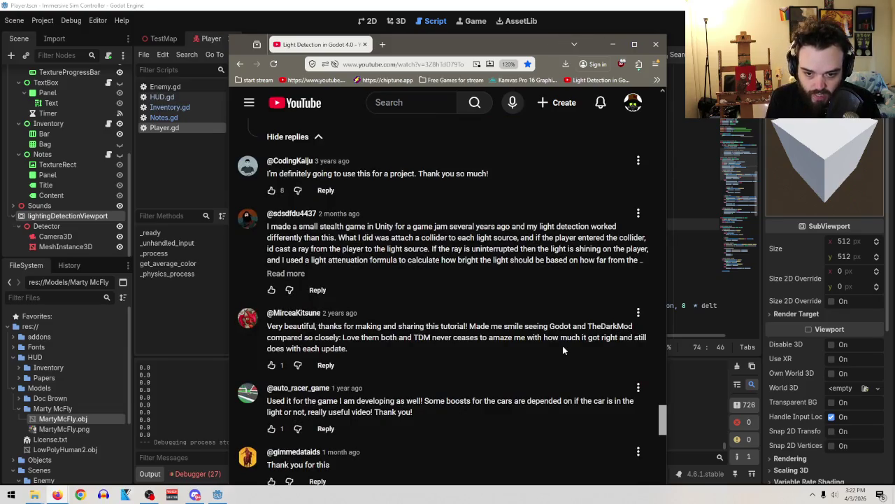
scroll(562, 346, up, 2)
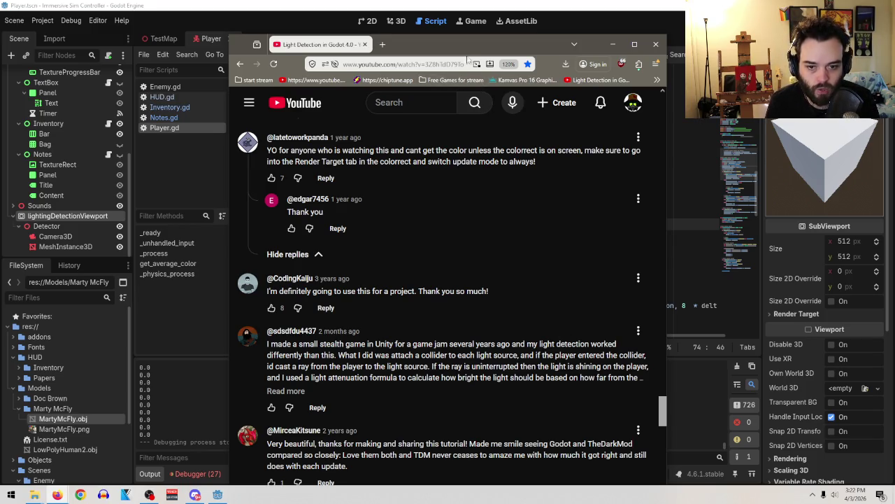
click(794, 149)
scroll(85, 191, up, 5)
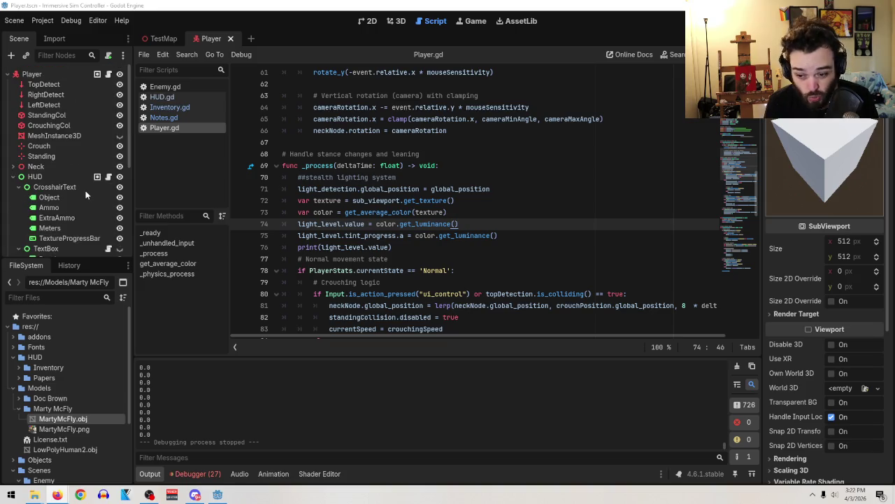
scroll(70, 151, down, 5)
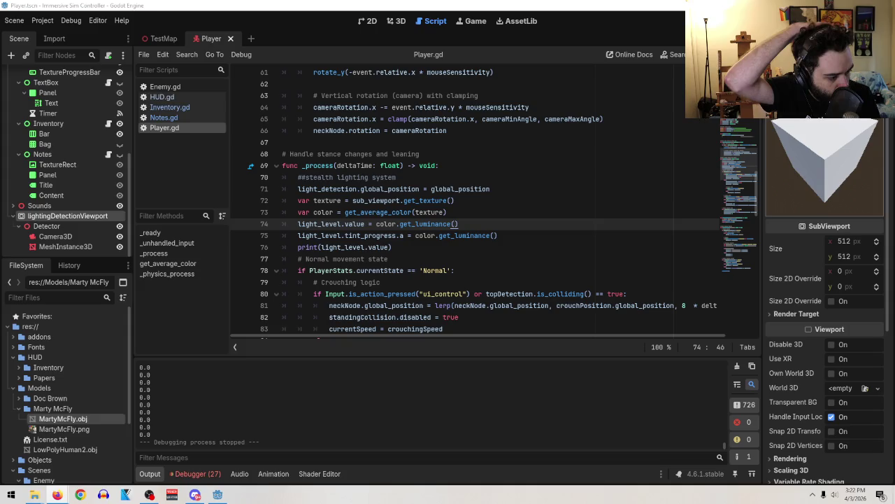
Expand the YouTube replies about render target update mode, then return to Godot's lightingDetectionViewport
drag(894, 45, 522, 37)
scroll(619, 394, down, 3)
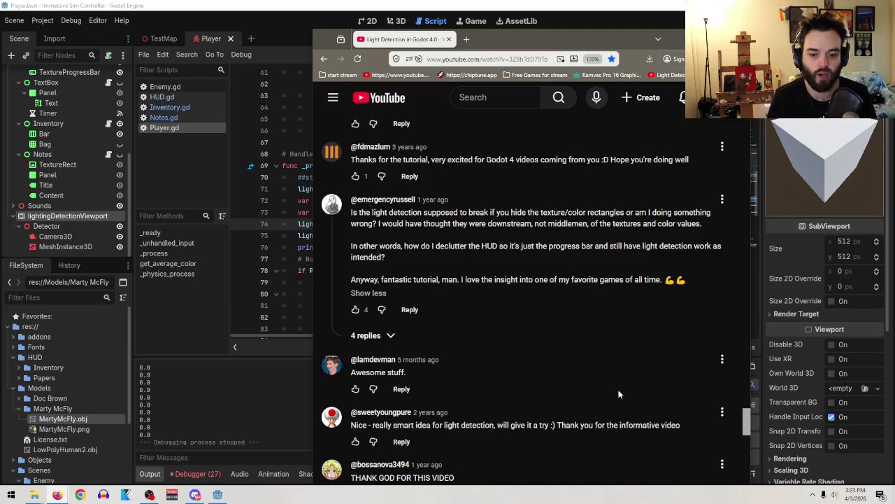
click(360, 337)
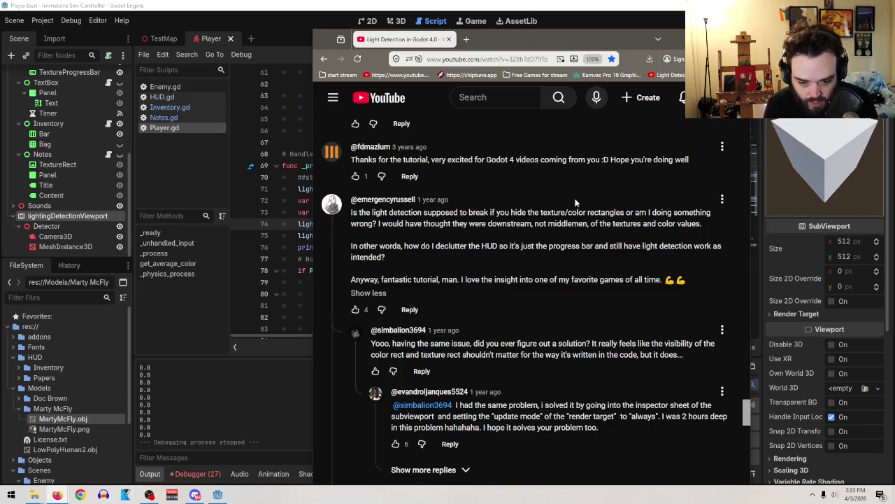
scroll(585, 212, down, 2)
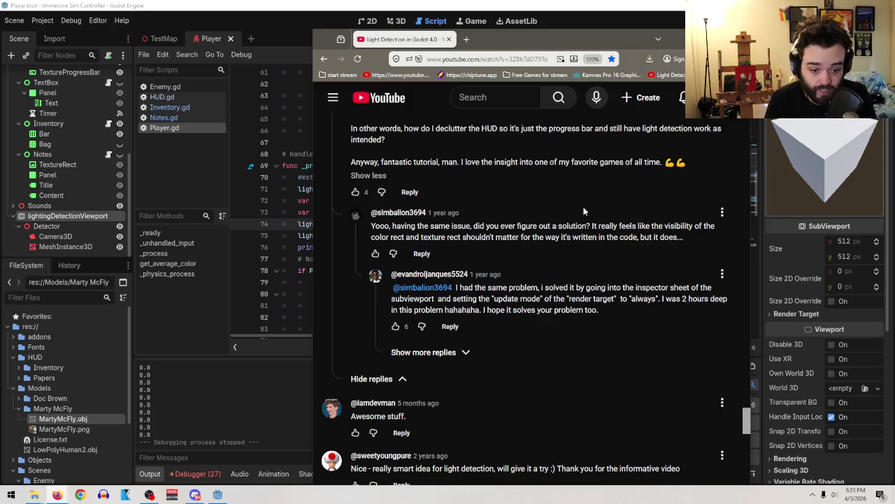
click(67, 218)
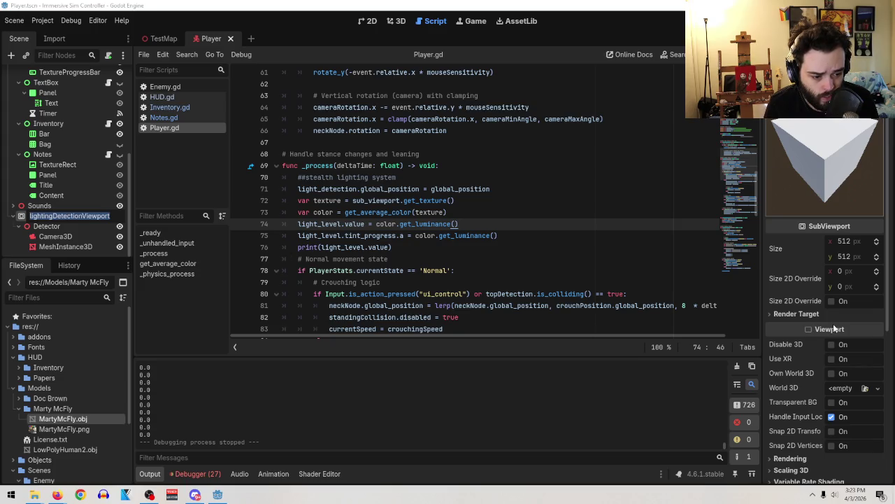
Expand the viewport's Rendering section and load the remaining YouTube replies recommending update mode Always
scroll(832, 332, down, 5)
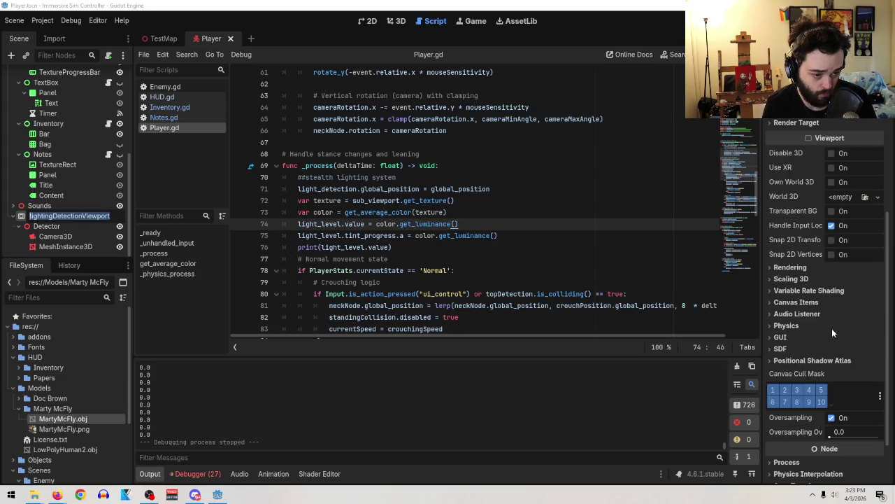
click(777, 268)
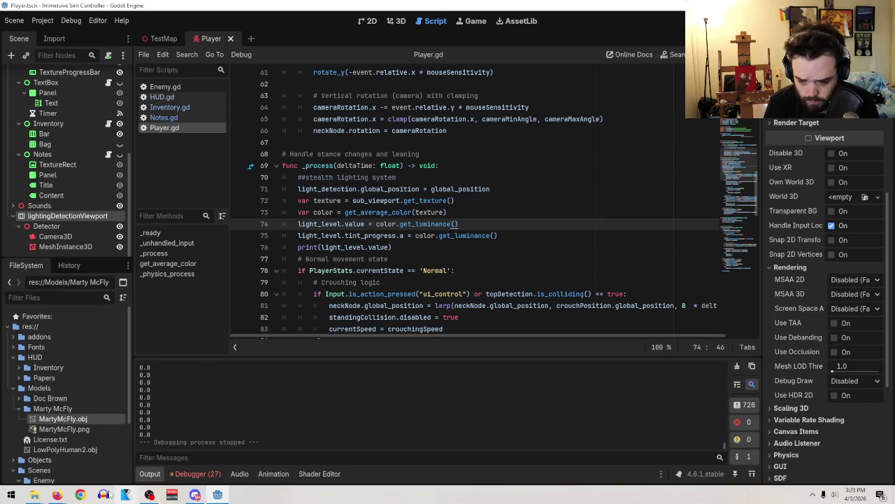
mouse_move(57, 494)
click(170, 448)
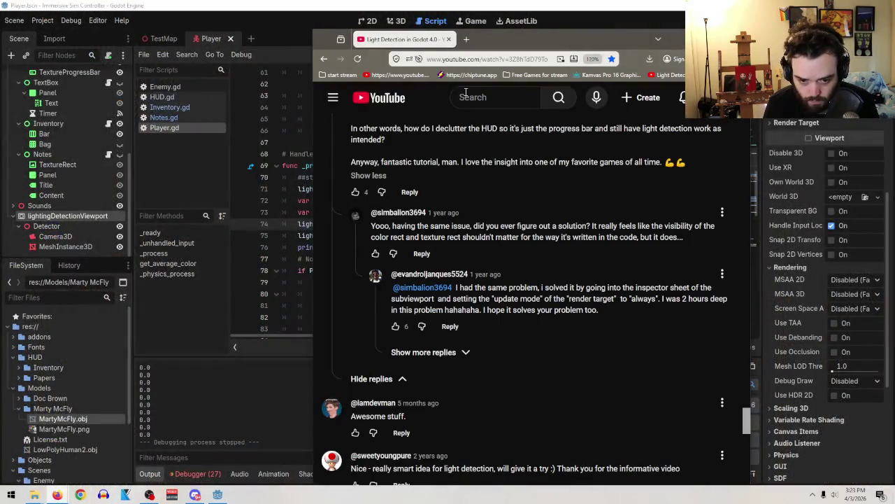
click(443, 355)
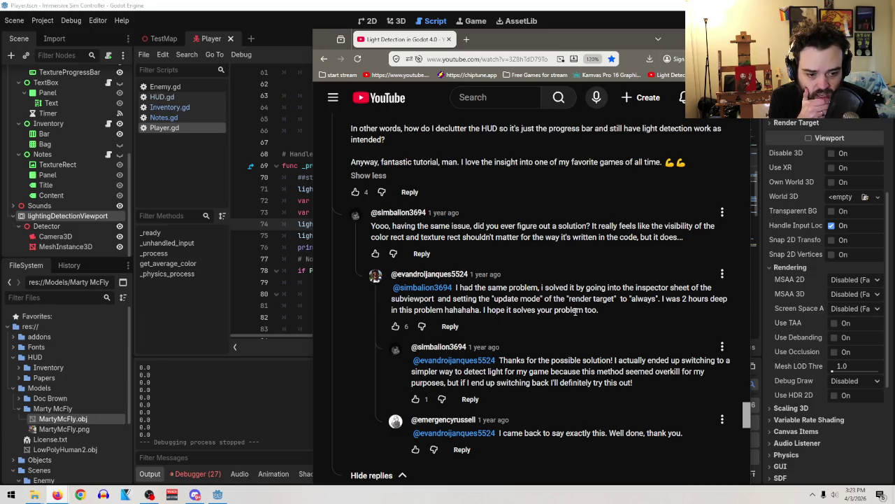
scroll(814, 349, down, 2)
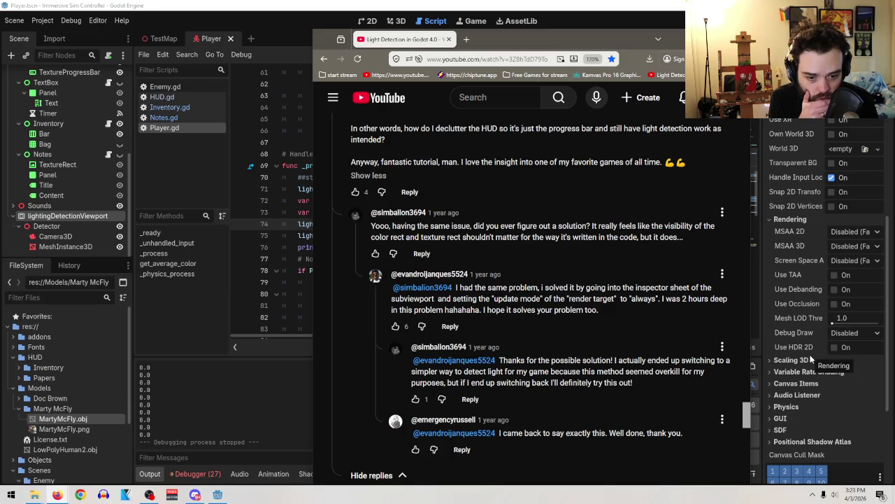
scroll(809, 326, up, 6)
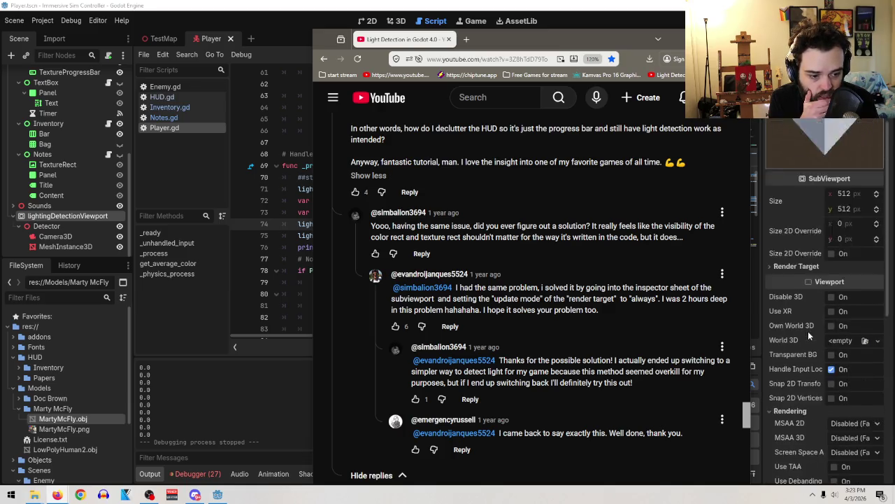
scroll(807, 334, down, 4)
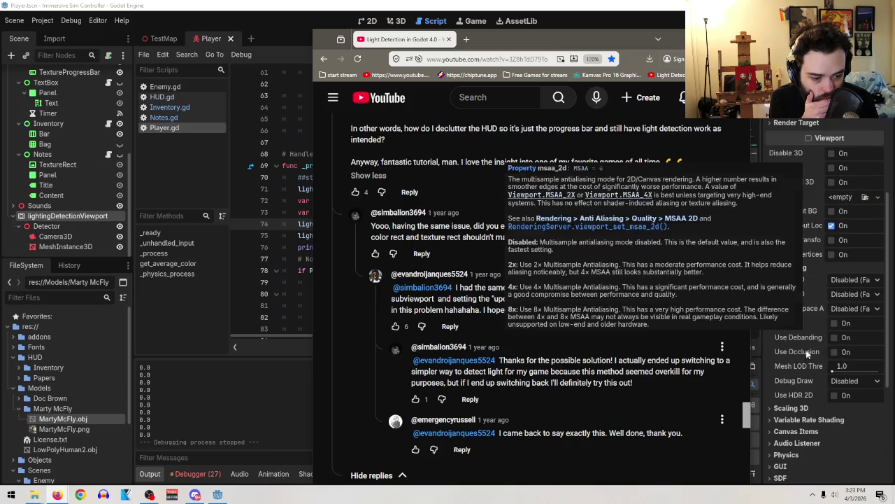
scroll(786, 347, up, 8)
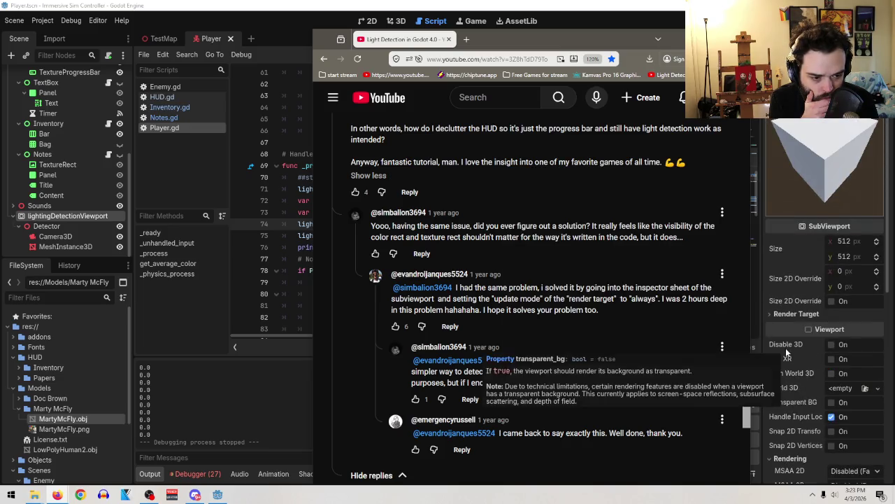
Set lightingDetectionViewport's Render Target Update Mode to Always, then compare with the YouTube reply
click(805, 315)
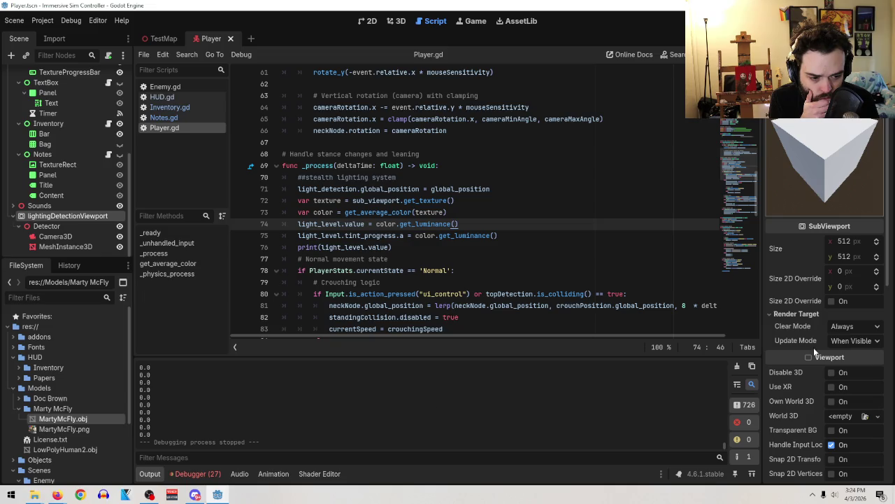
click(855, 341)
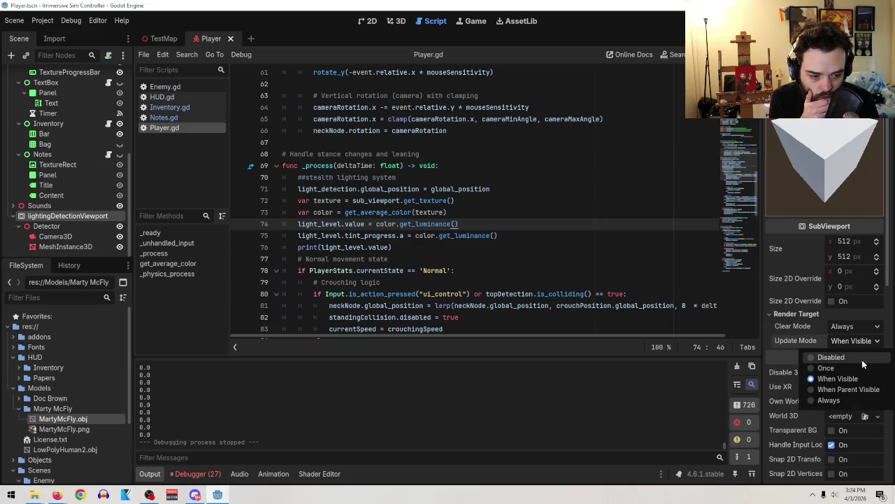
click(852, 399)
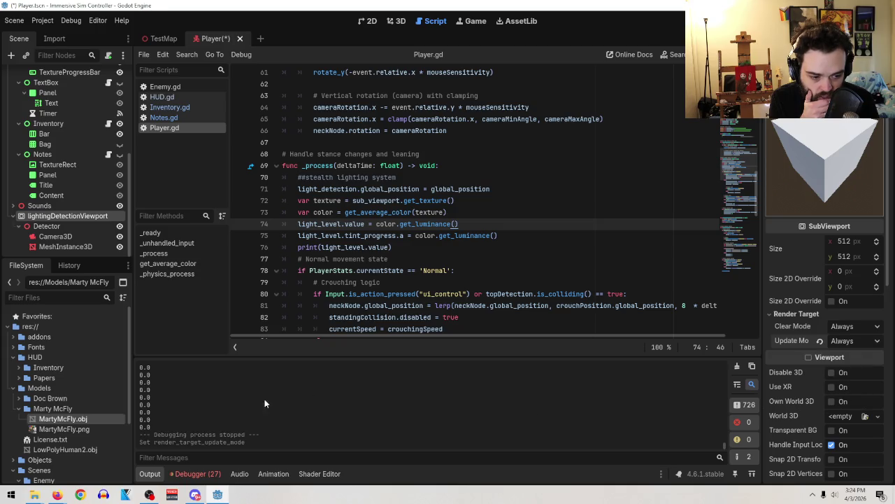
mouse_move(80, 495)
click(196, 470)
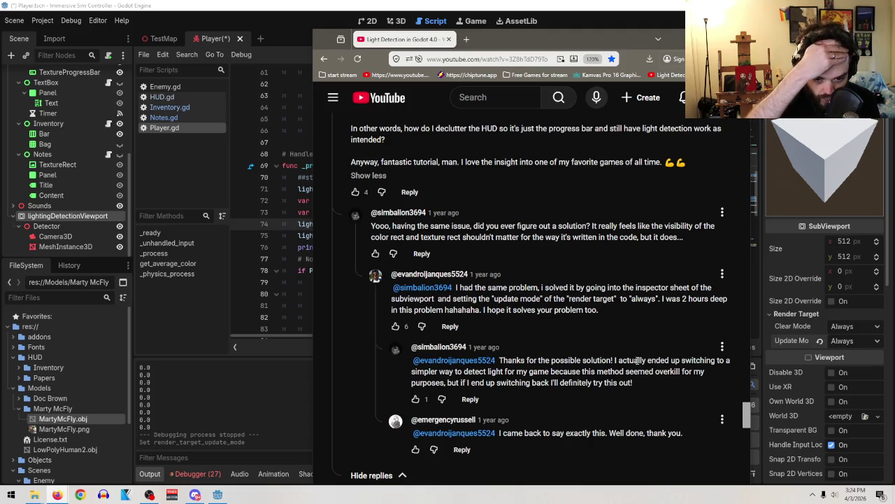
Back in the editor, save the modified Player scene
click(699, 38)
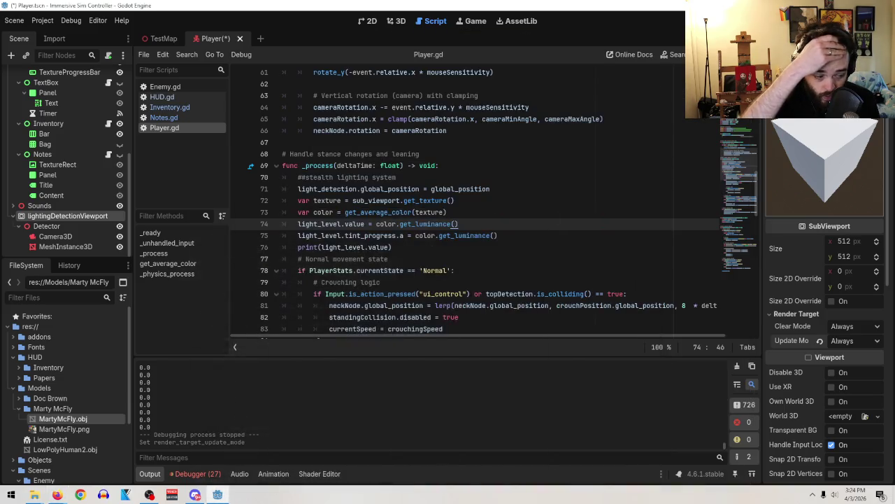
click(14, 20)
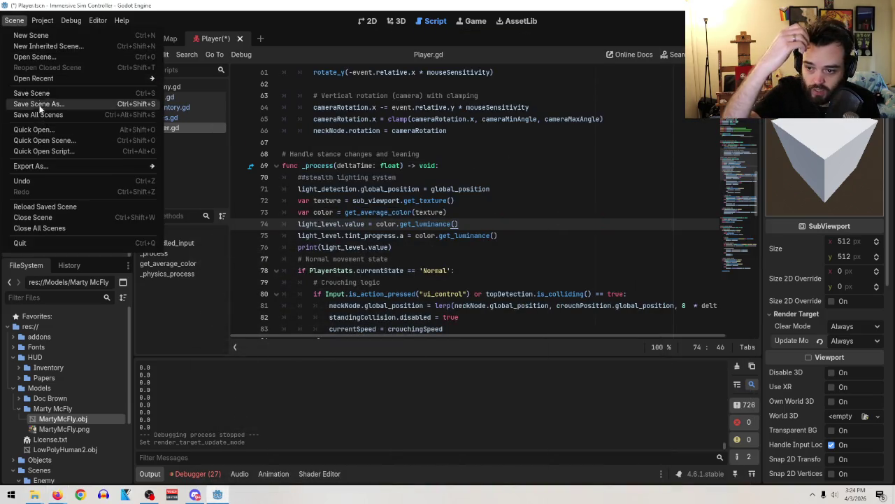
click(55, 98)
Run the game from TestMap and walk through lit and shadowed areas to watch light values change
click(159, 39)
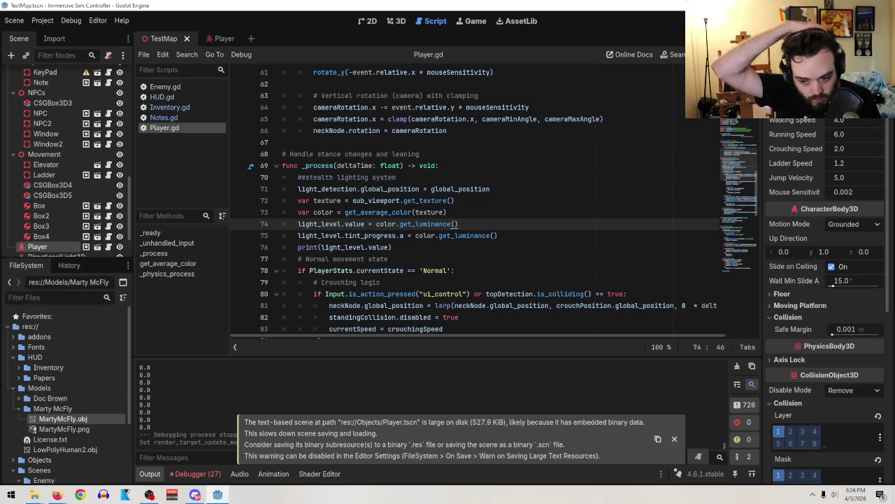
key(F5)
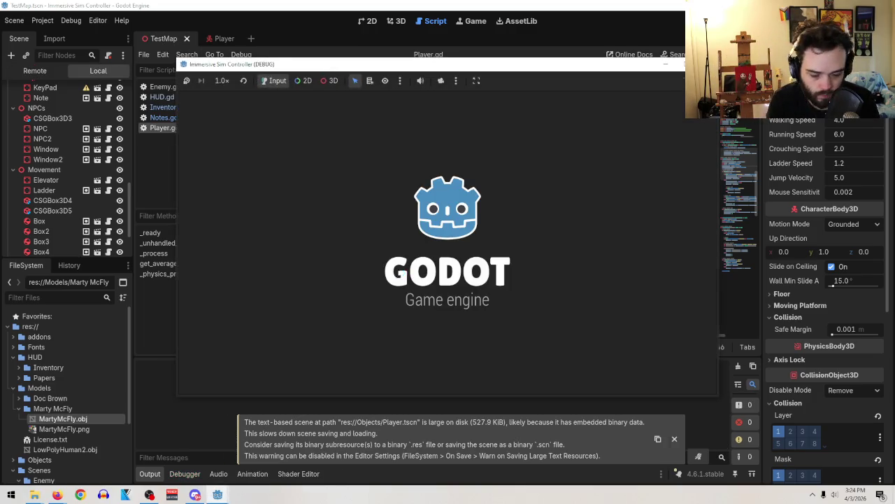
key(w)
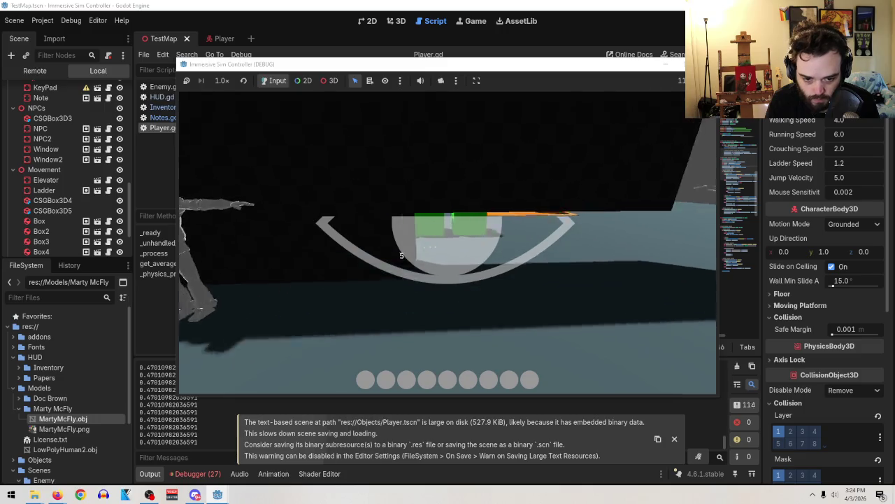
key(w)
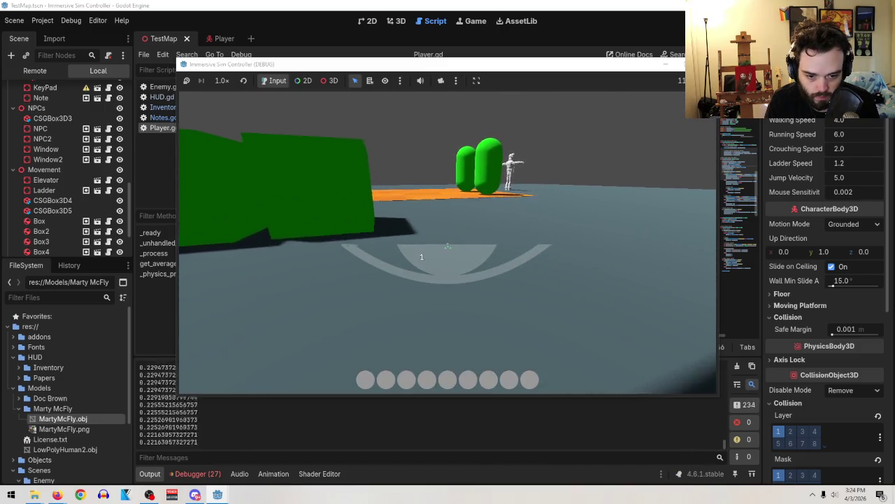
key(w)
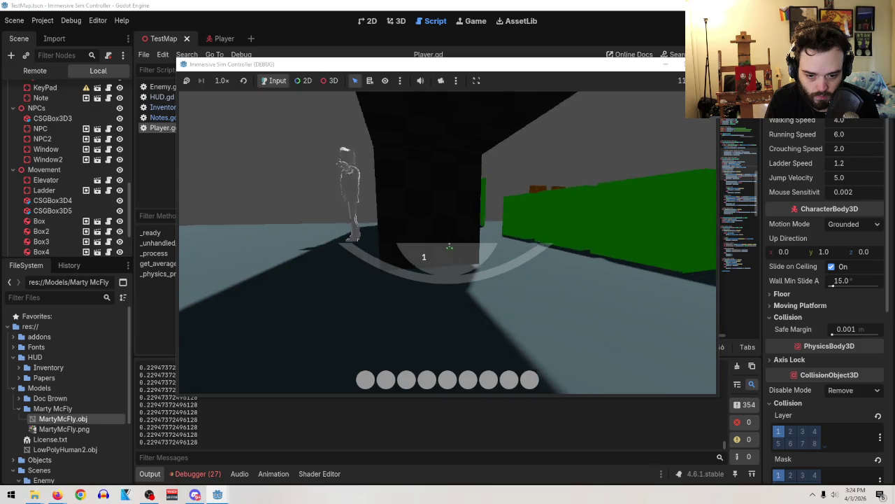
key(w)
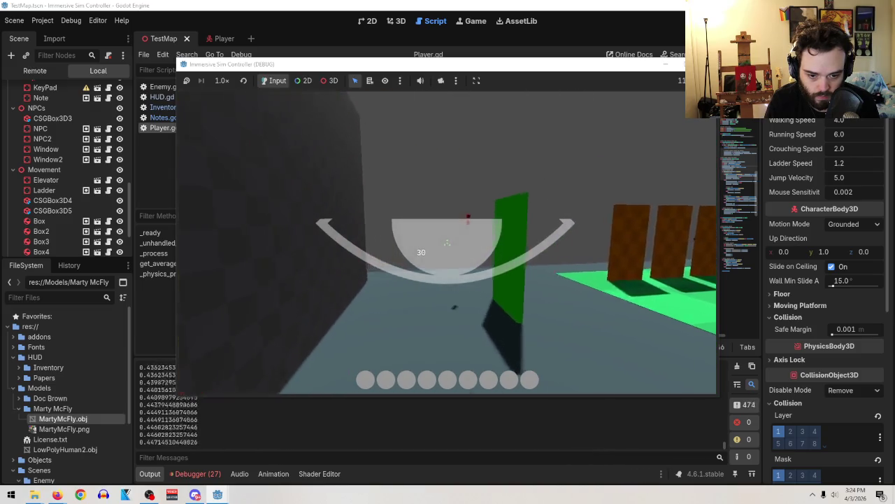
key(w)
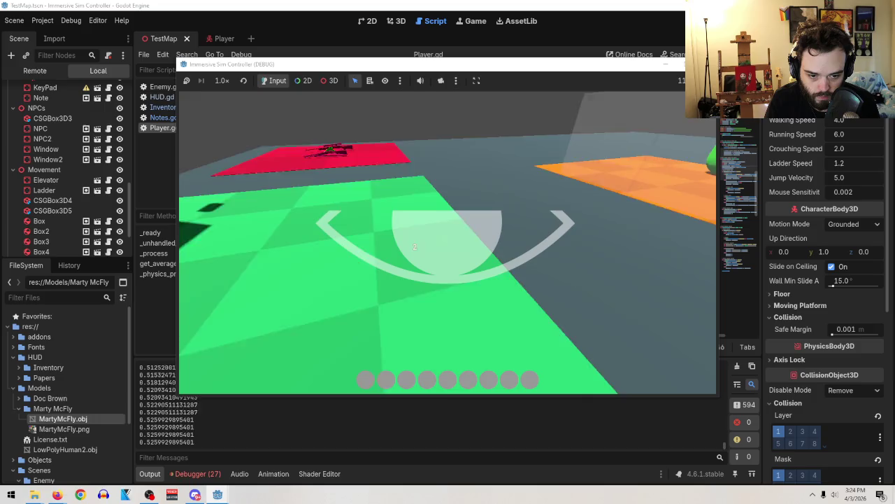
key(w)
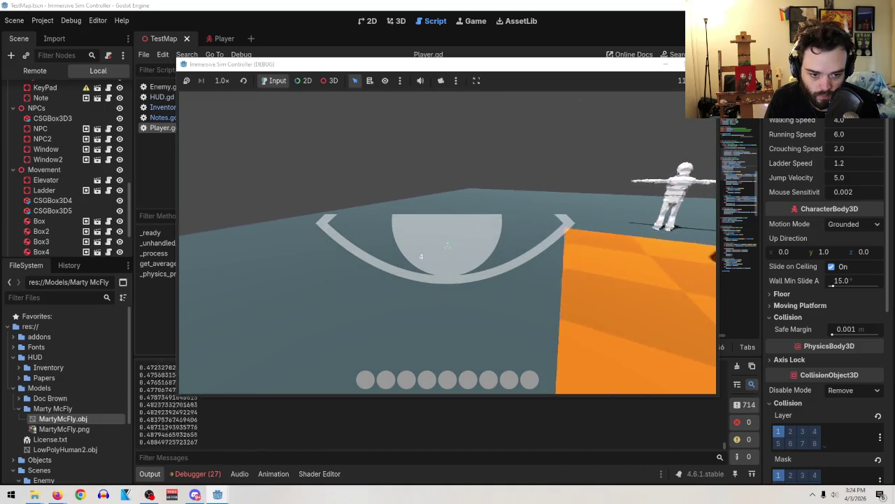
key(w)
key(w)
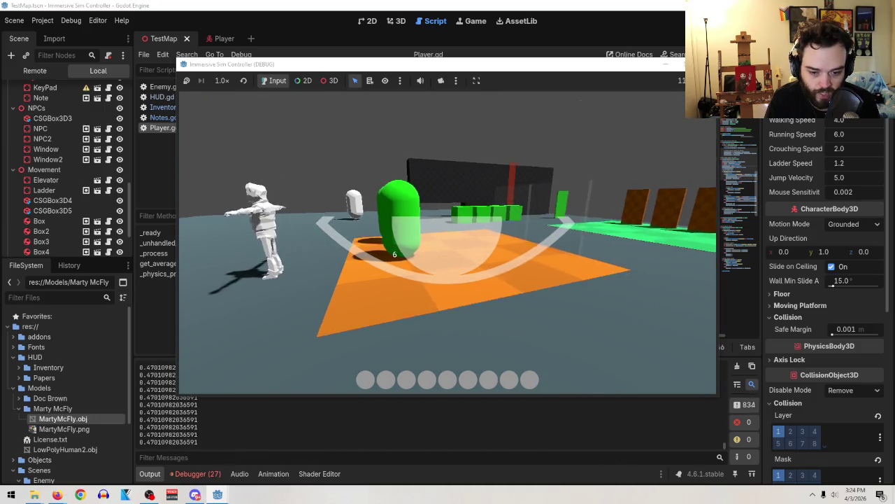